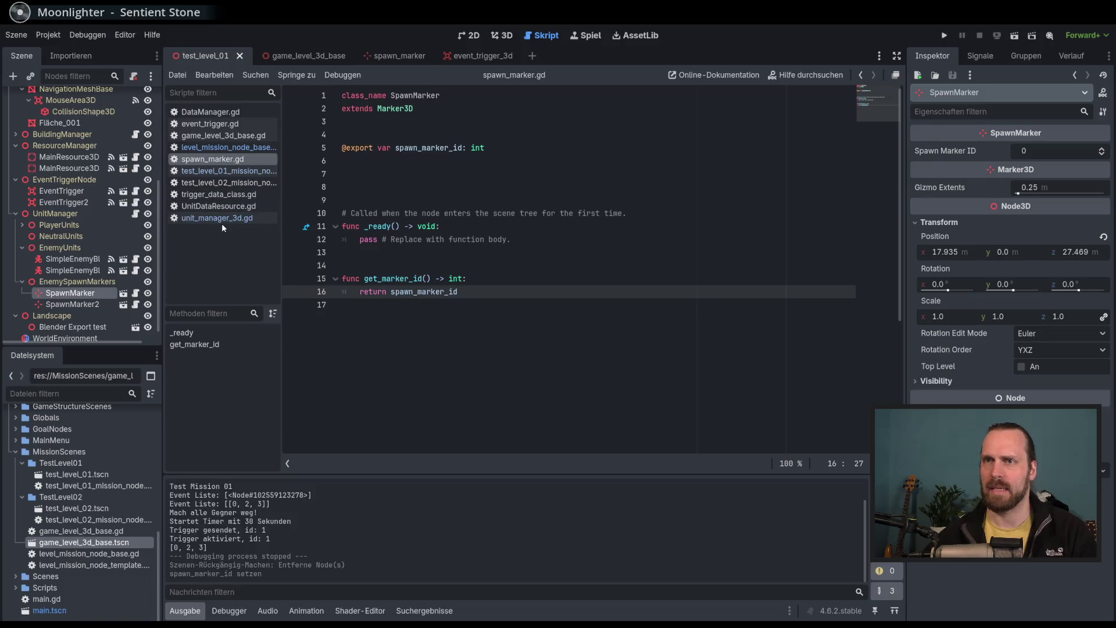
Open level_mission_node_base.gd and add a breakpoint on line 162's print(event) in trigger_activated.
{"action": "left_click", "coordinate": [234, 172]}
{"action": "left_click", "coordinate": [231, 148]}
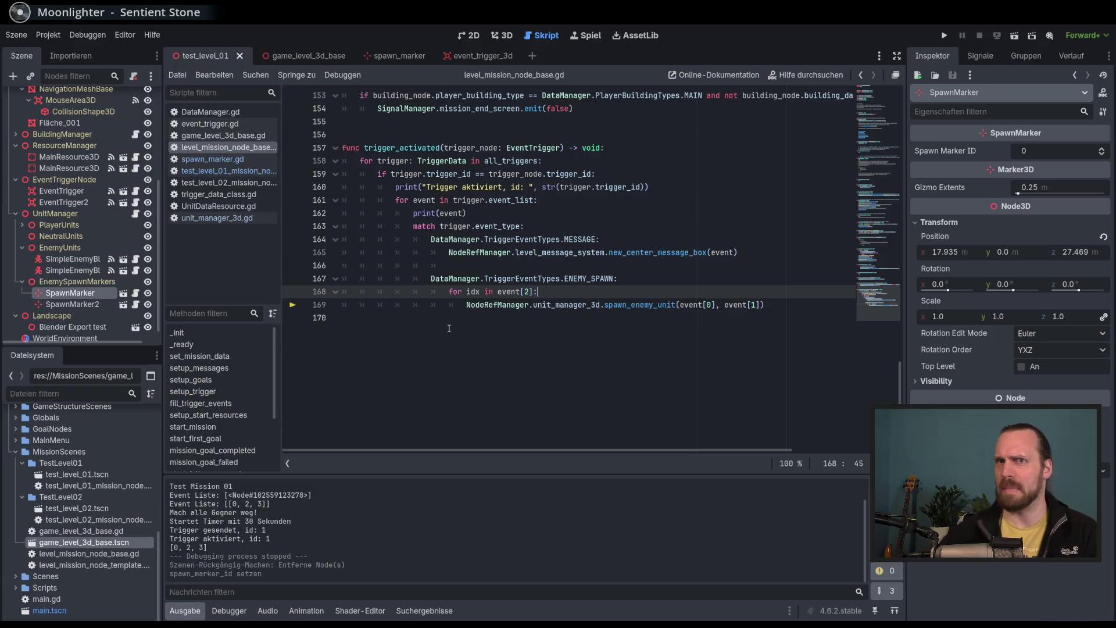
{"action": "left_click", "coordinate": [293, 213]}
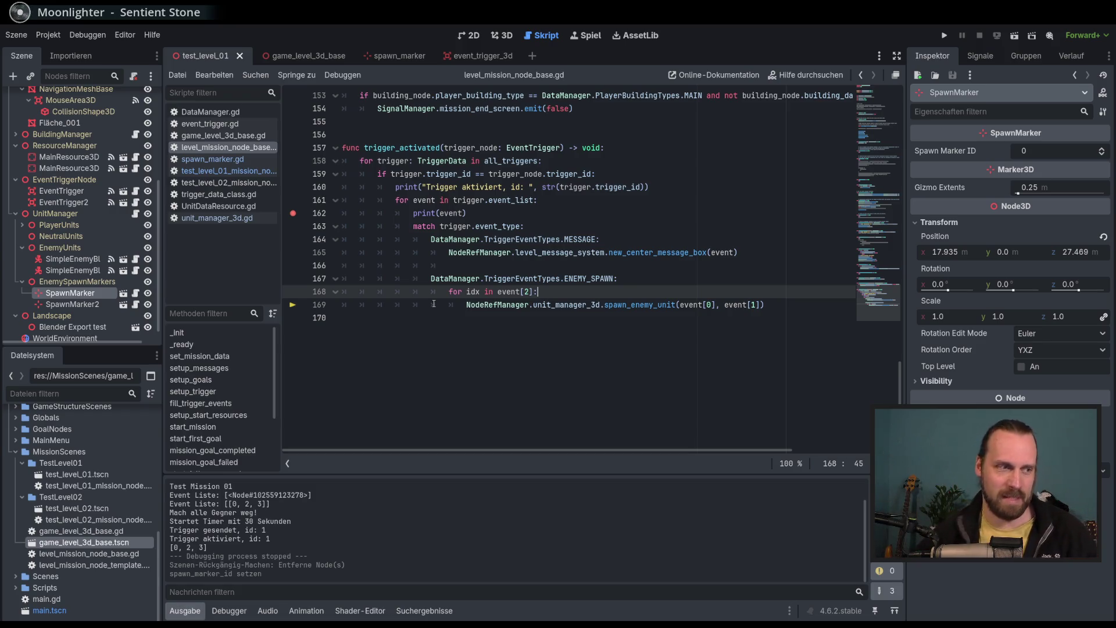
Run Test Mission 01 and move the worker onto the trigger to hit the line-162 breakpoint.
{"action": "left_click", "coordinate": [578, 336]}
{"action": "key", "text": "F5"}
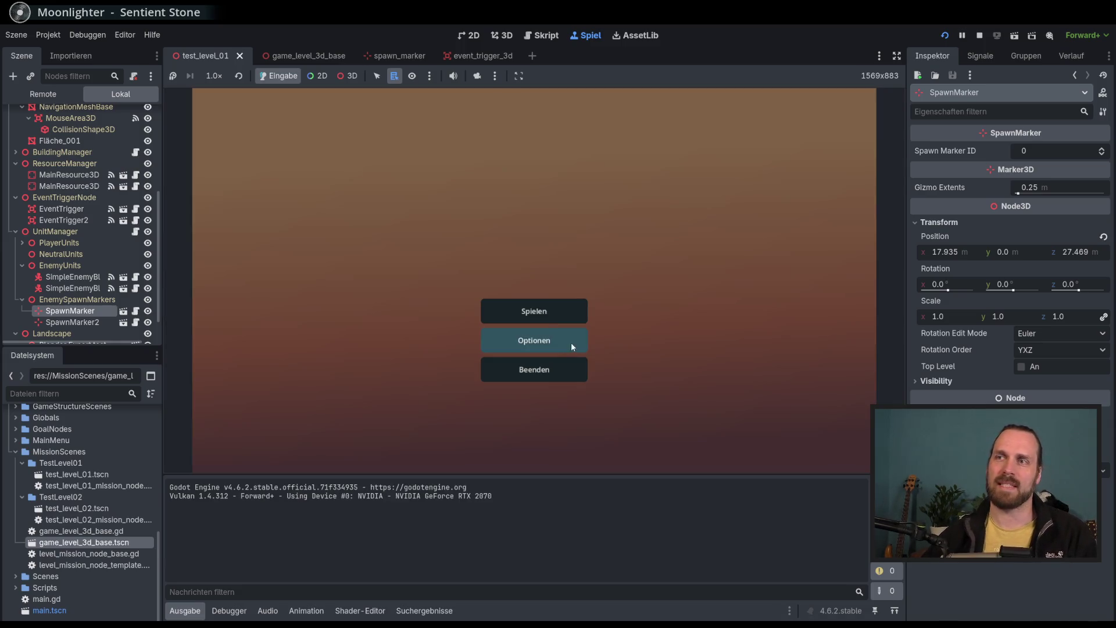
{"action": "left_click", "coordinate": [572, 345]}
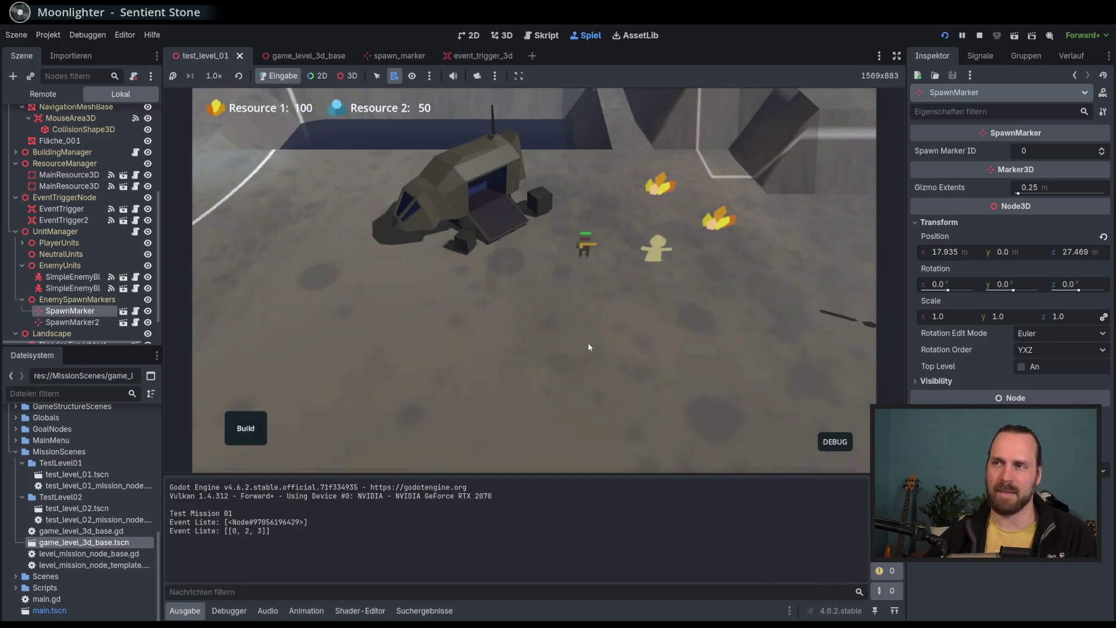
{"action": "left_click", "coordinate": [478, 224]}
{"action": "right_click", "coordinate": [622, 368]}
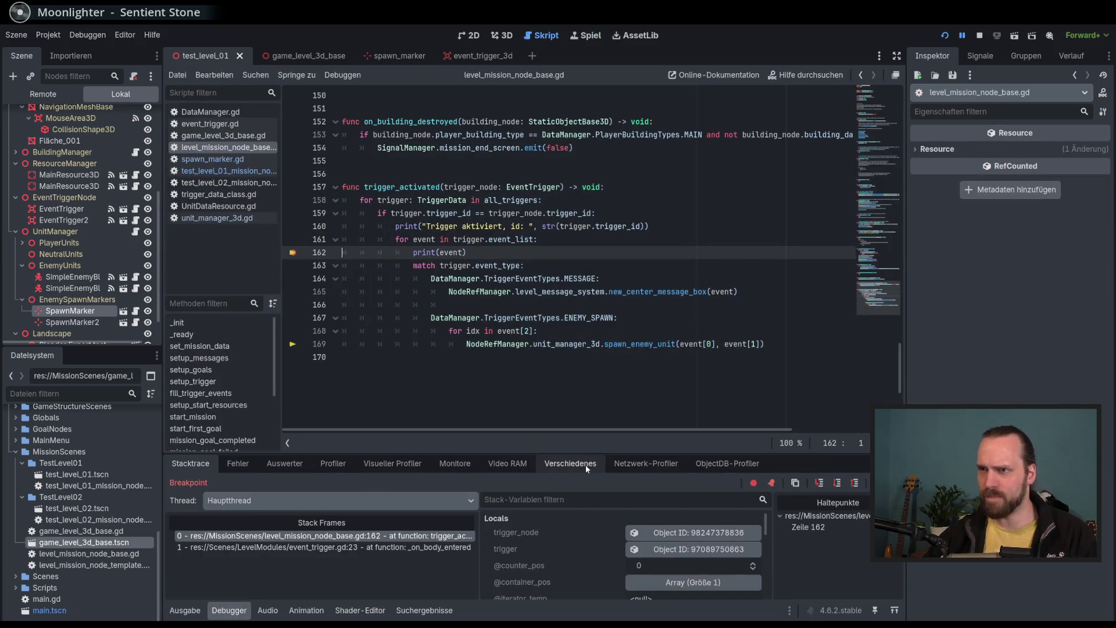
Enlarge the Debugger panel to show more of the paused frame's variables.
{"action": "left_click_drag", "start_coordinate": [581, 452], "coordinate": [581, 412]}
{"action": "left_click", "coordinate": [199, 616]}
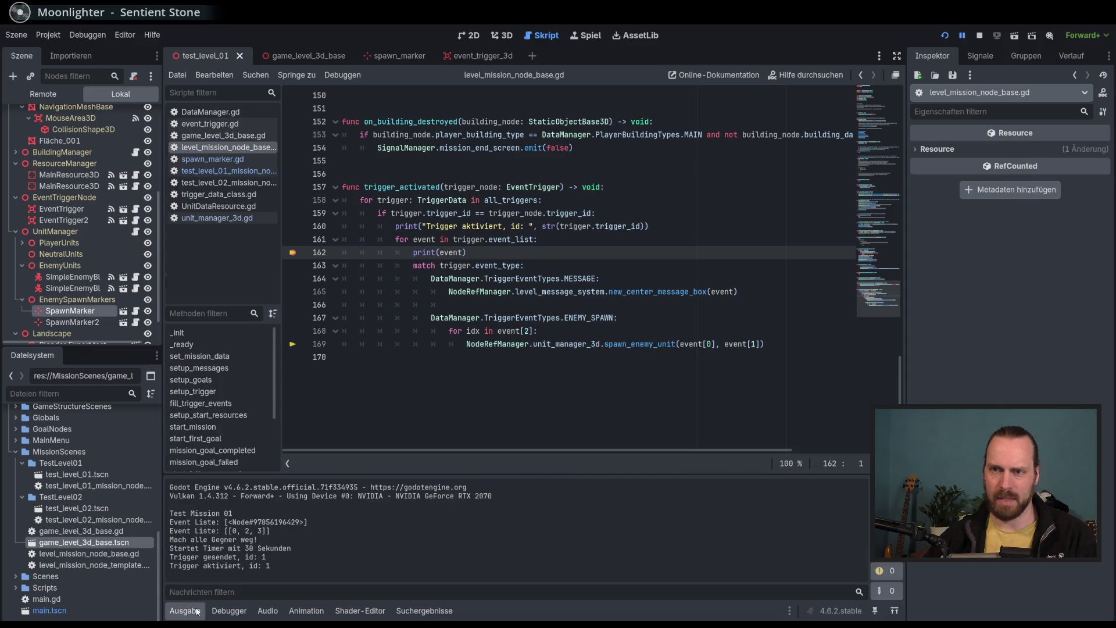
{"action": "left_click", "coordinate": [229, 611]}
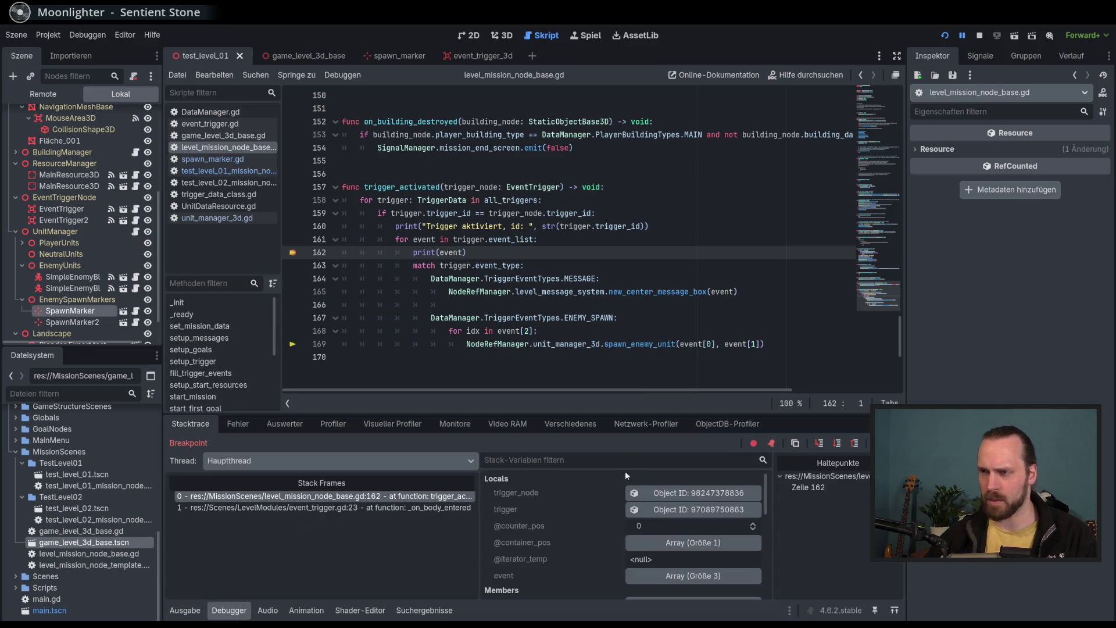
{"action": "mouse_move", "coordinate": [632, 414]}
{"action": "left_mouse_down"}
{"action": "mouse_move", "coordinate": [634, 358]}
{"action": "mouse_move", "coordinate": [633, 369]}
{"action": "left_mouse_up"}
{"action": "scroll", "coordinate": [581, 261], "scroll_direction": "down", "scroll_amount": 2}
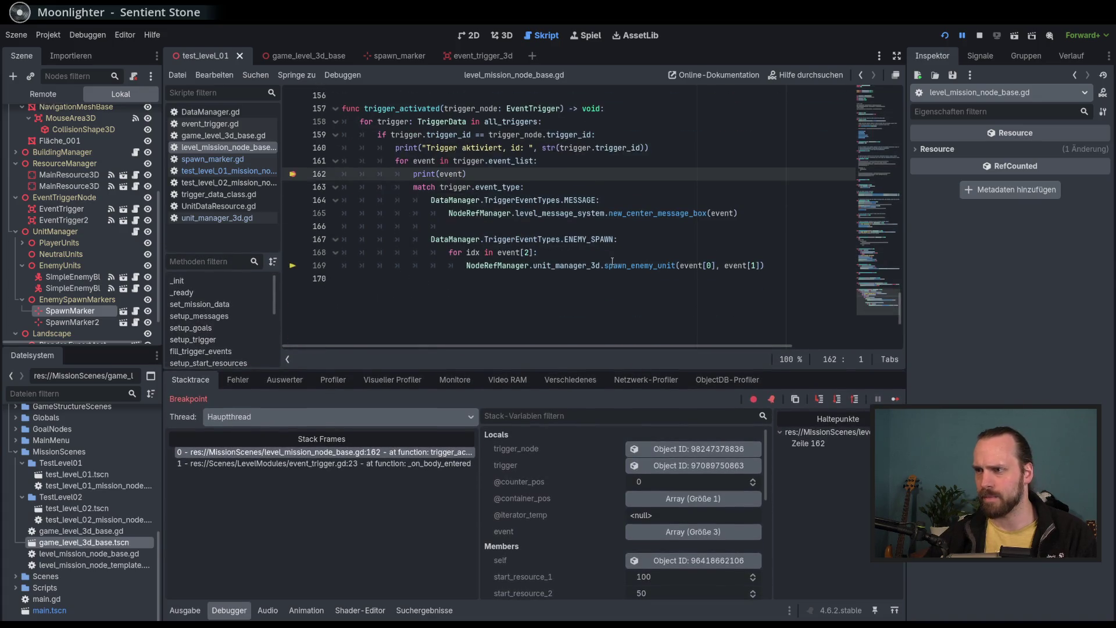
Inspect trigger_node and locate EventTrigger2 (Enemy Spawn, Trigger ID 1) in the Remote scene tree.
{"action": "left_click", "coordinate": [690, 449]}
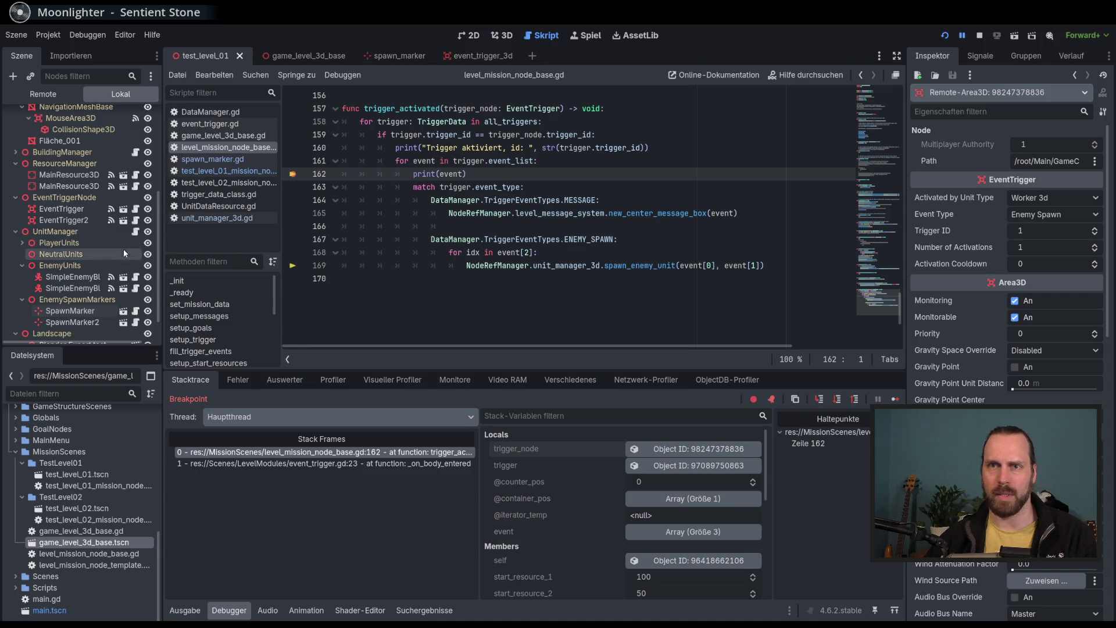
{"action": "scroll", "coordinate": [124, 253], "scroll_direction": "down", "scroll_amount": 2}
{"action": "left_click", "coordinate": [699, 467]}
{"action": "left_click", "coordinate": [43, 94]}
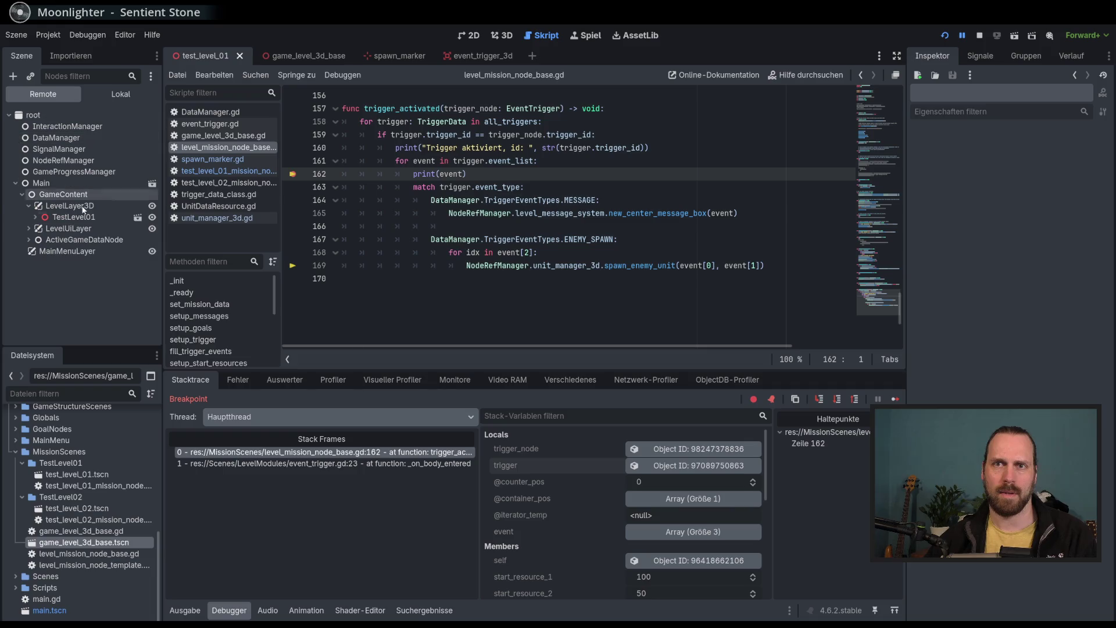
{"action": "left_click", "coordinate": [739, 449]}
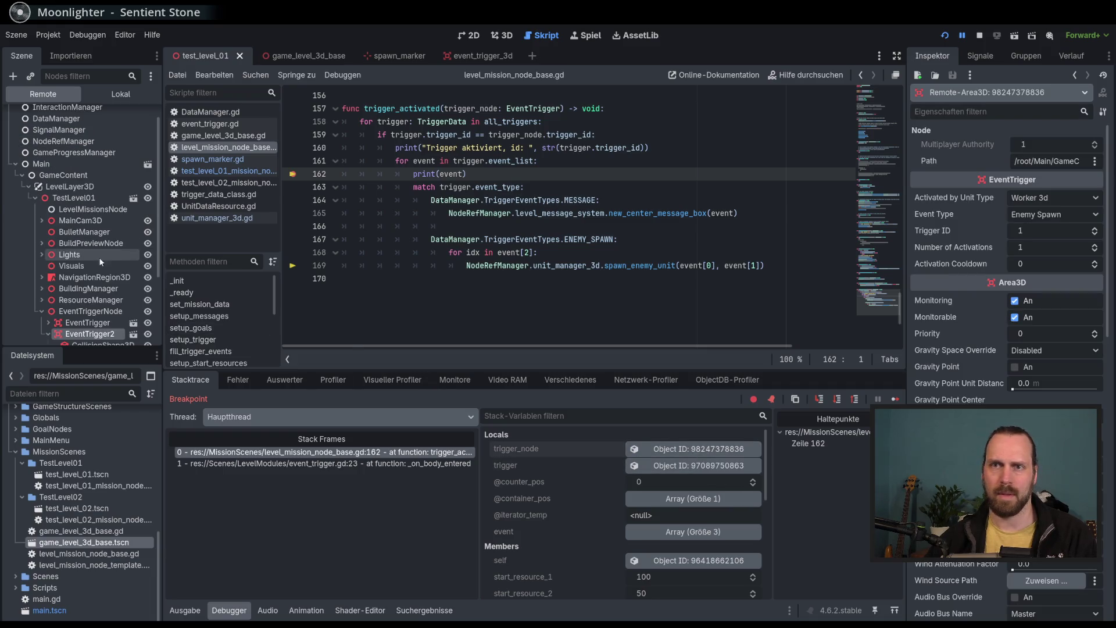
{"action": "scroll", "coordinate": [100, 262], "scroll_direction": "down", "scroll_amount": 2}
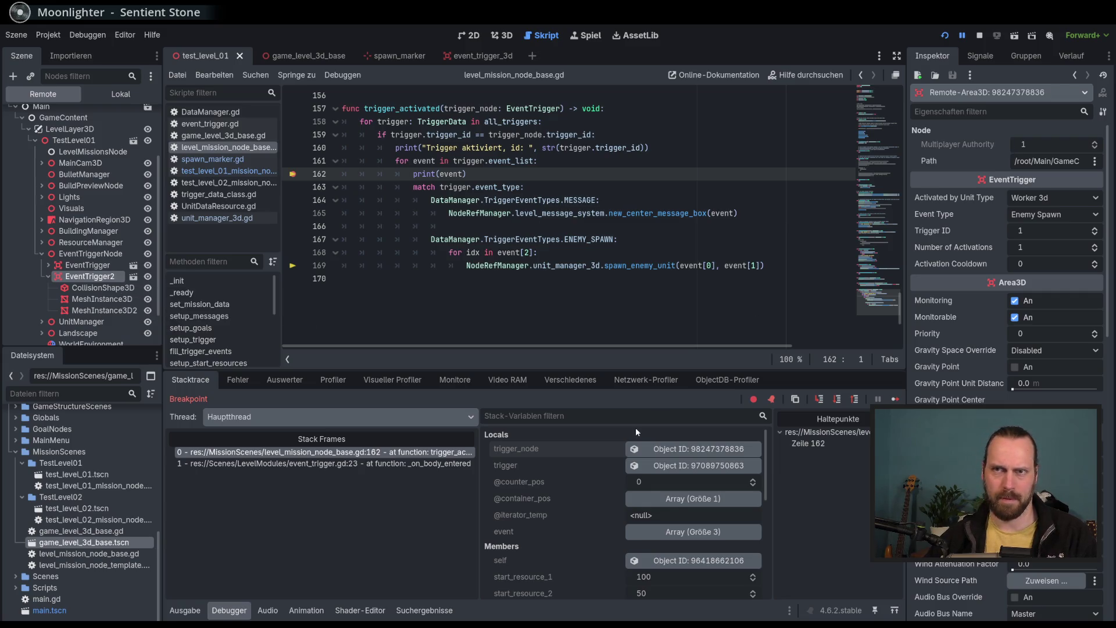
{"action": "left_click", "coordinate": [503, 35]}
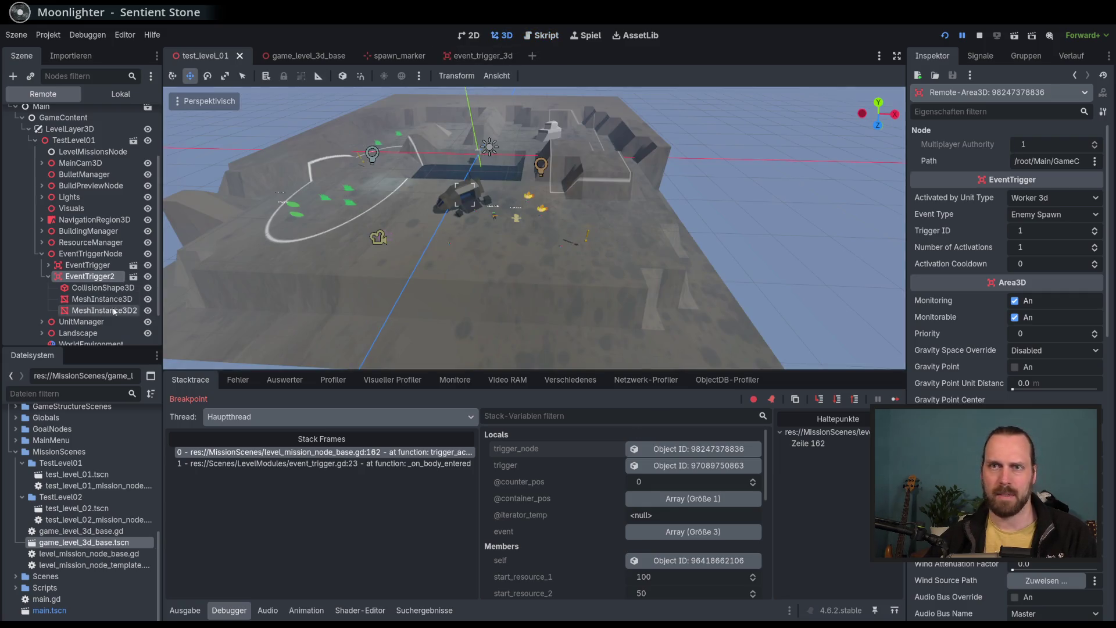
Make EventTrigger2 visible again, then check its settings and SpawnMarker2's marker ID in the Local tree.
{"action": "left_click", "coordinate": [148, 277]}
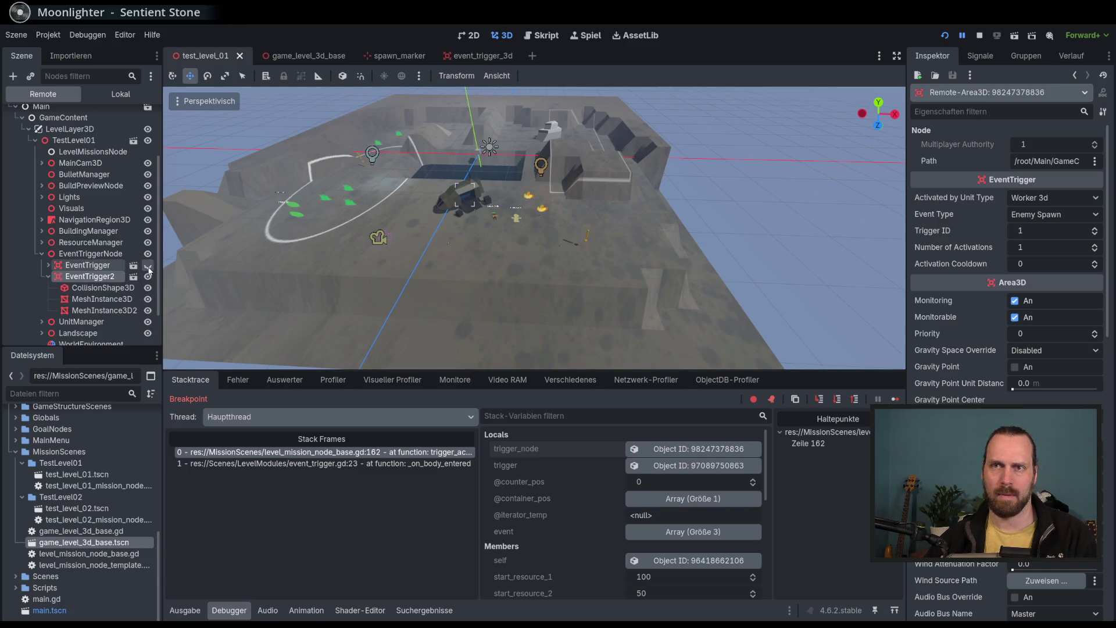
{"action": "left_click", "coordinate": [120, 94]}
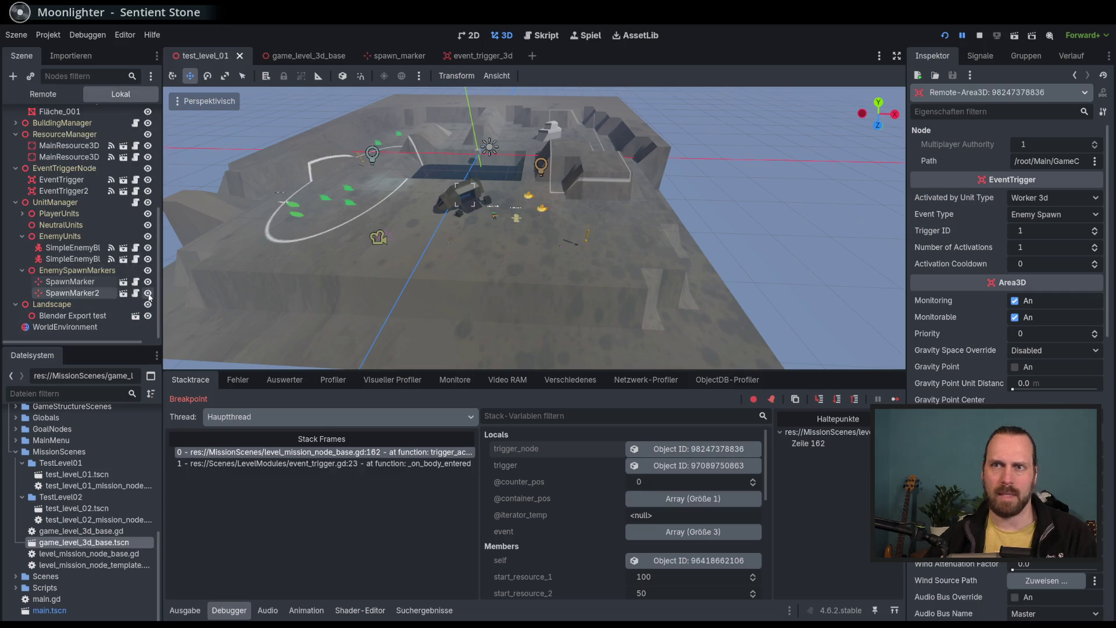
{"action": "left_click", "coordinate": [148, 190]}
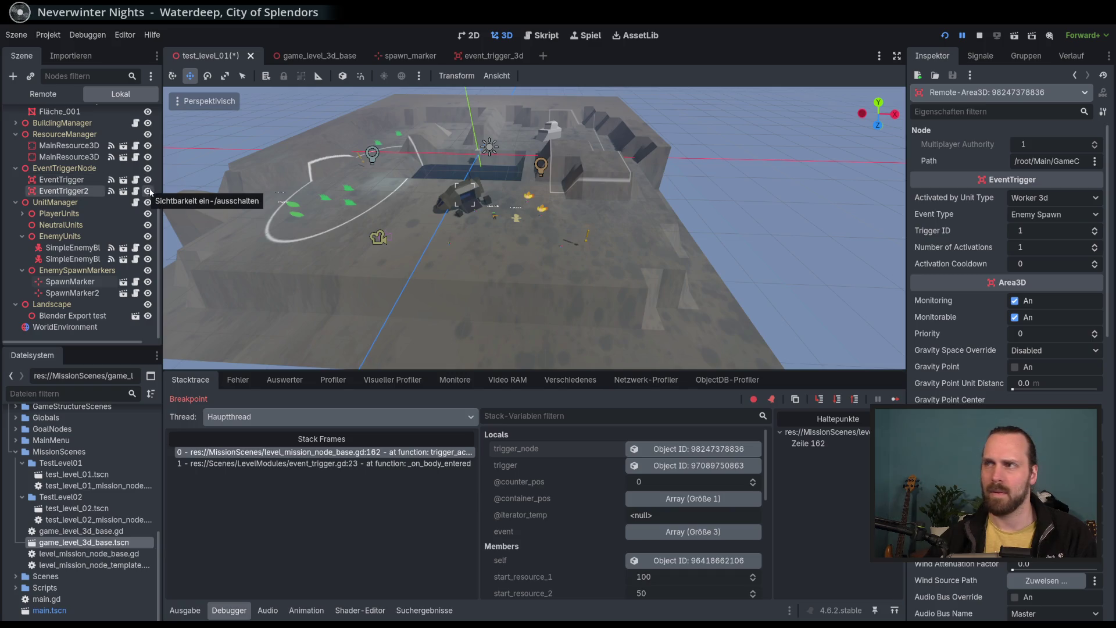
{"action": "left_click", "coordinate": [63, 192]}
{"action": "left_click", "coordinate": [62, 193]}
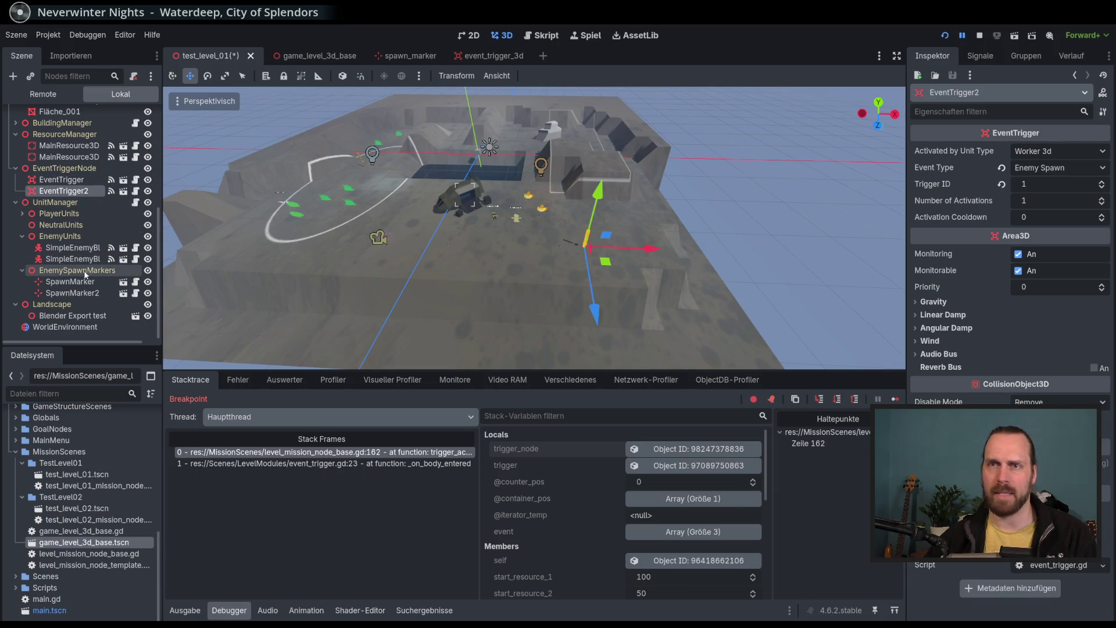
{"action": "left_click", "coordinate": [78, 293]}
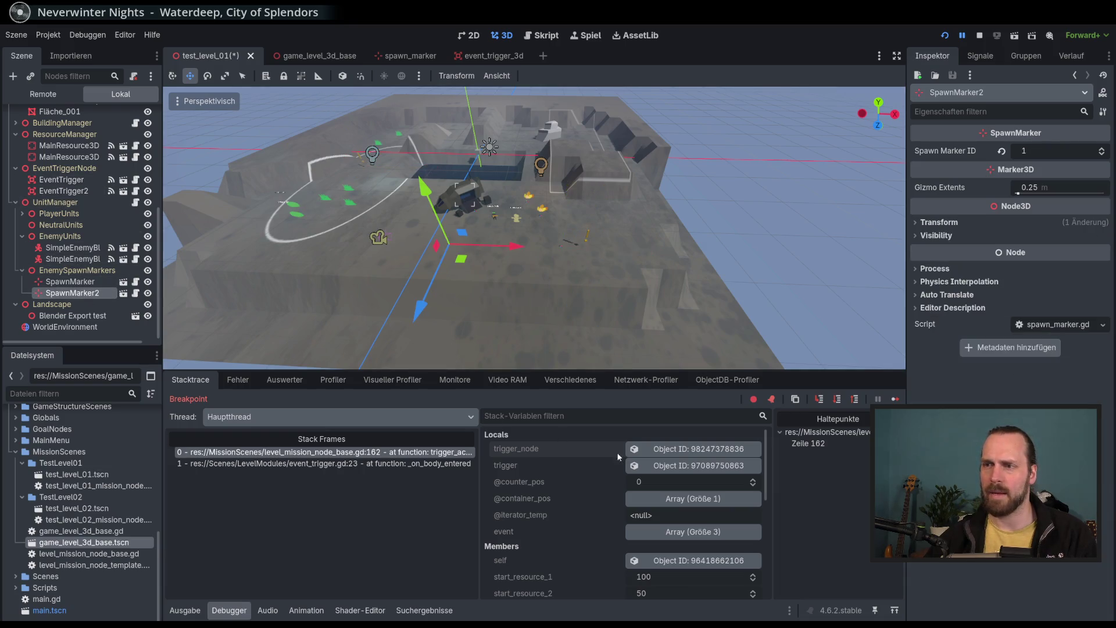
Expand the trigger's event array in the Debugger to confirm values 0, 2, 3.
{"action": "left_click", "coordinate": [651, 468]}
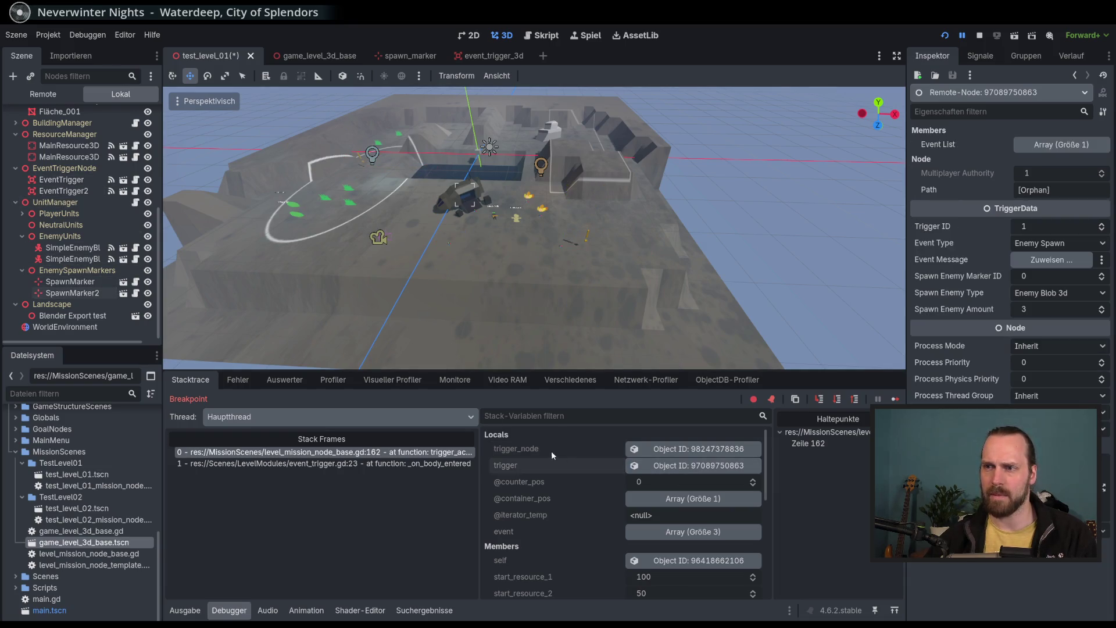
{"action": "left_click", "coordinate": [669, 449]}
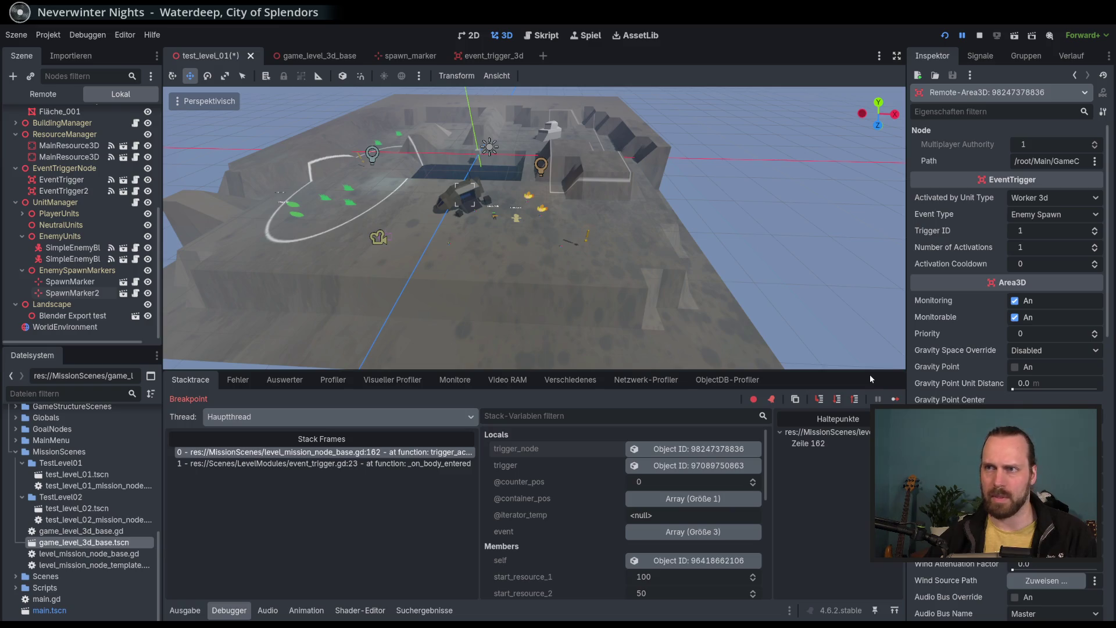
{"action": "scroll", "coordinate": [618, 236], "scroll_direction": "up", "scroll_amount": 4}
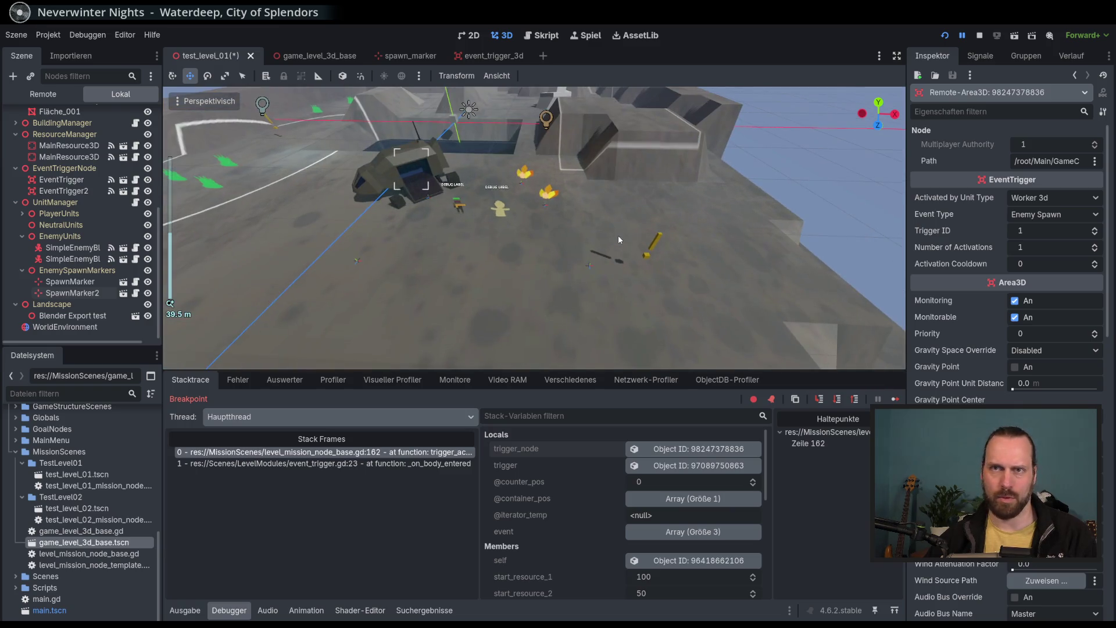
{"action": "left_click", "coordinate": [669, 531]}
{"action": "scroll", "coordinate": [593, 493], "scroll_direction": "down", "scroll_amount": 2}
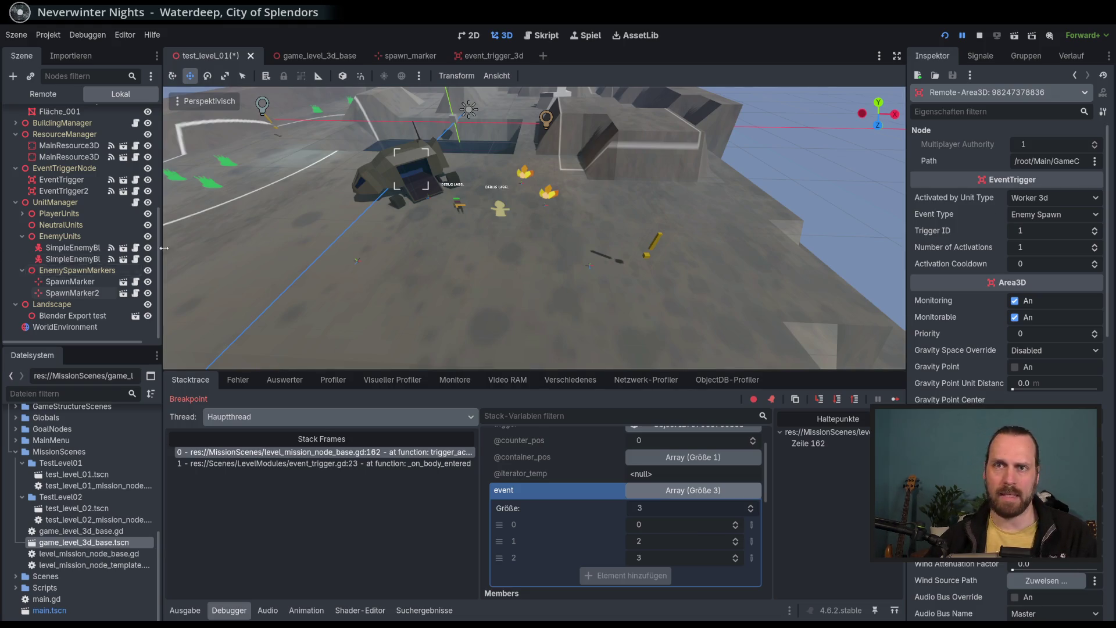
{"action": "left_click", "coordinate": [400, 464]}
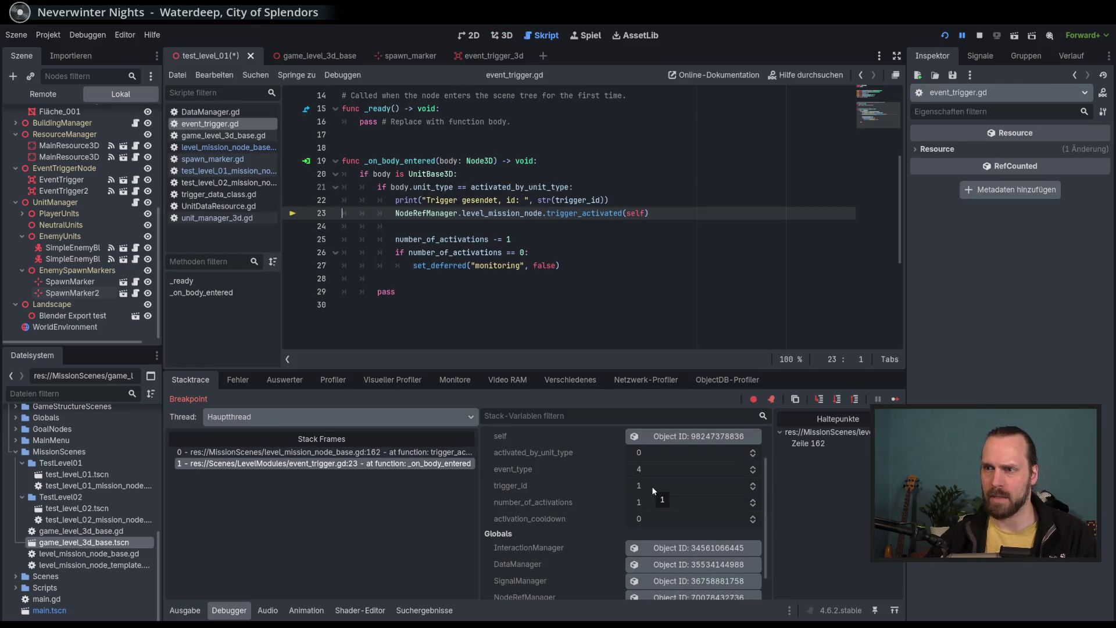
Trace the call through event_trigger.gd and unit_manager_3d.gd's spawn_enemy_unit, then select SpawnMarker (ID 0).
{"action": "left_click", "coordinate": [404, 452]}
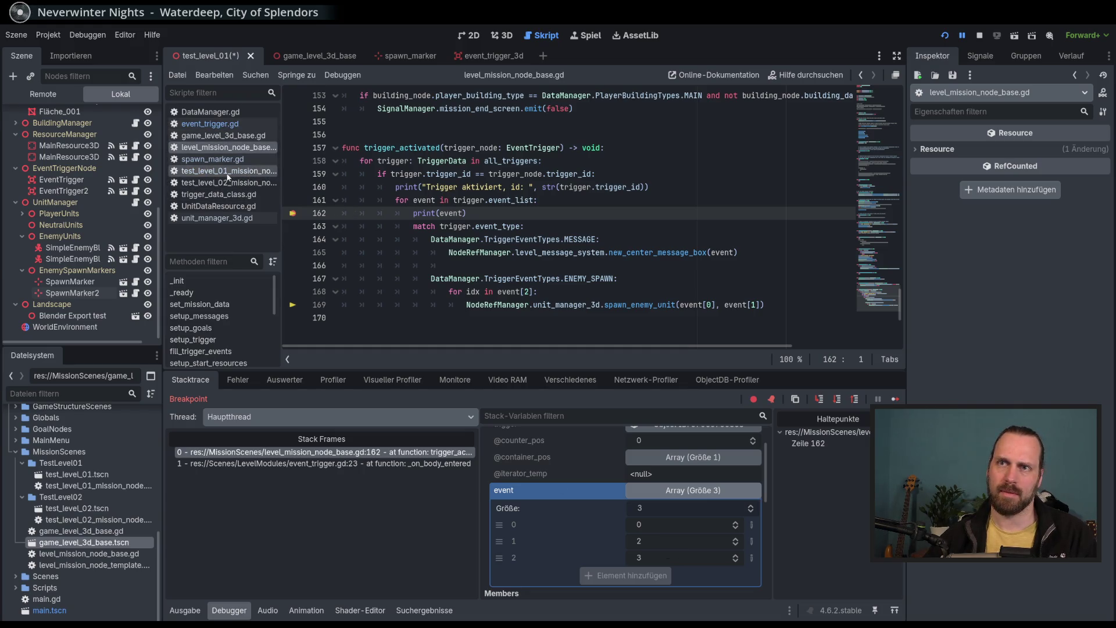
{"action": "left_click", "coordinate": [226, 126]}
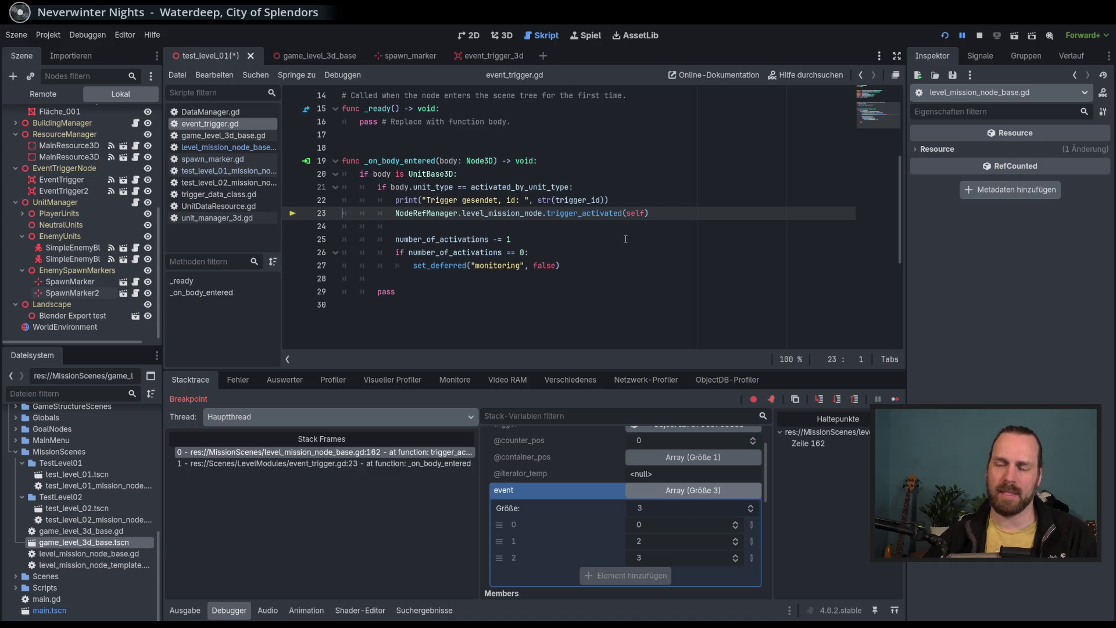
{"action": "left_click", "coordinate": [229, 218]}
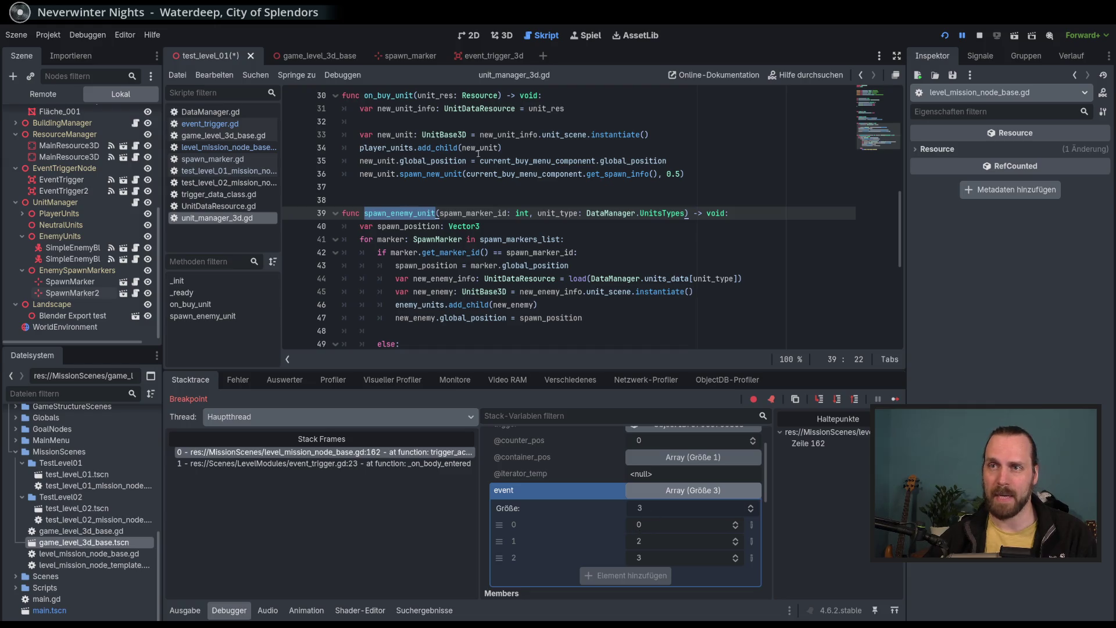
{"action": "left_click", "coordinate": [506, 37]}
{"action": "left_click", "coordinate": [95, 284]}
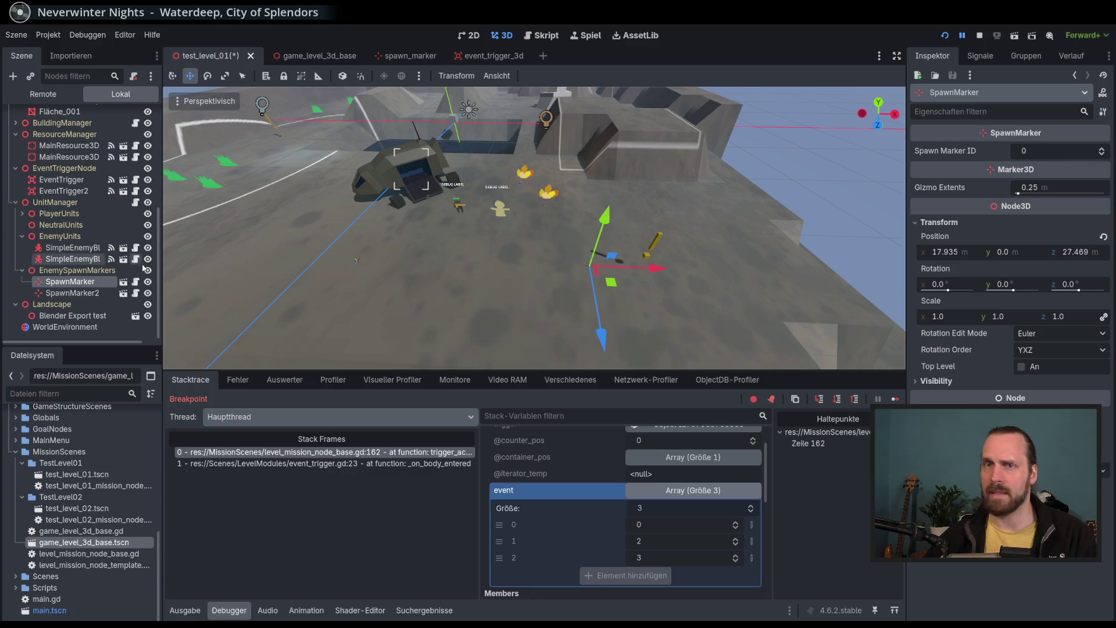
Compare SpawnMarker and SpawnMarker2 marker IDs, then continue execution past the breakpoint.
{"action": "left_click", "coordinate": [89, 294], "text": "shift"}
{"action": "left_click", "coordinate": [88, 294]}
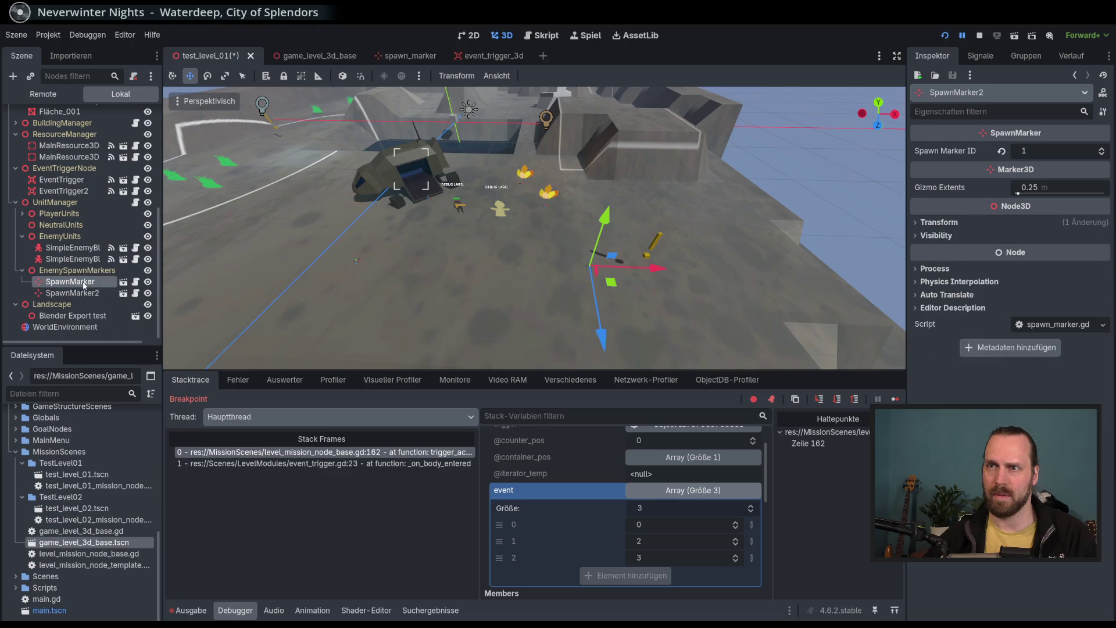
{"action": "left_click", "coordinate": [86, 283]}
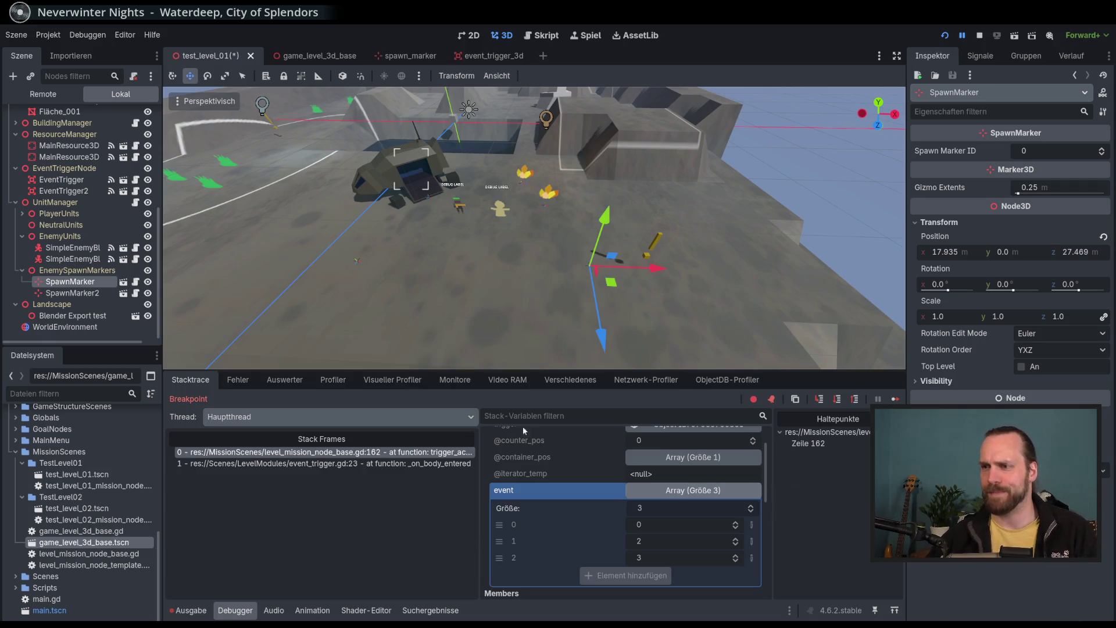
{"action": "left_click", "coordinate": [91, 294]}
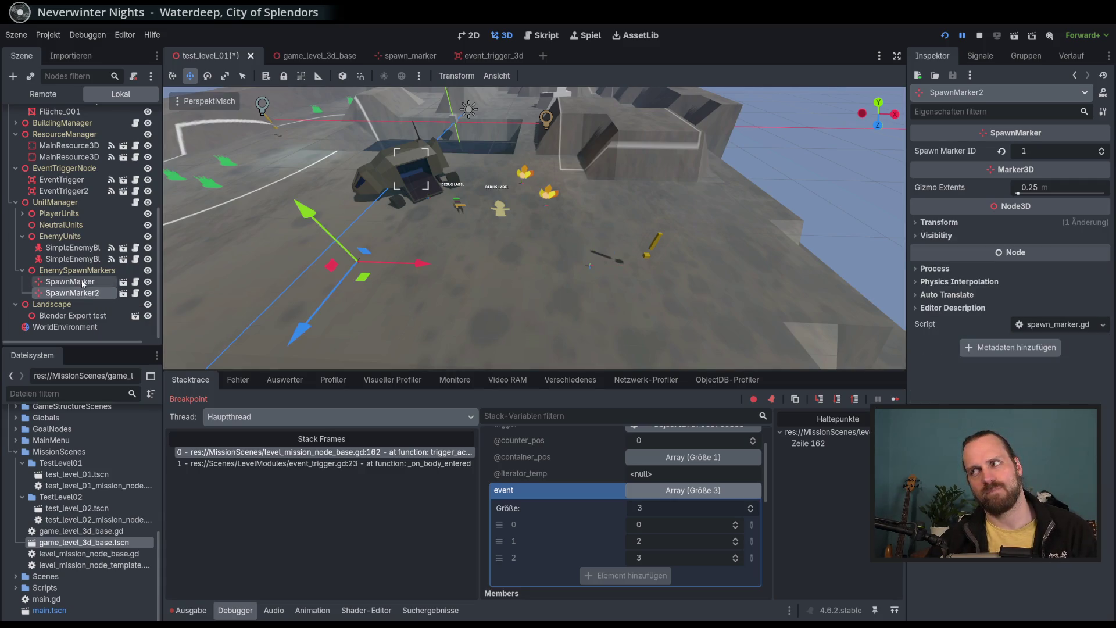
{"action": "left_click", "coordinate": [85, 294]}
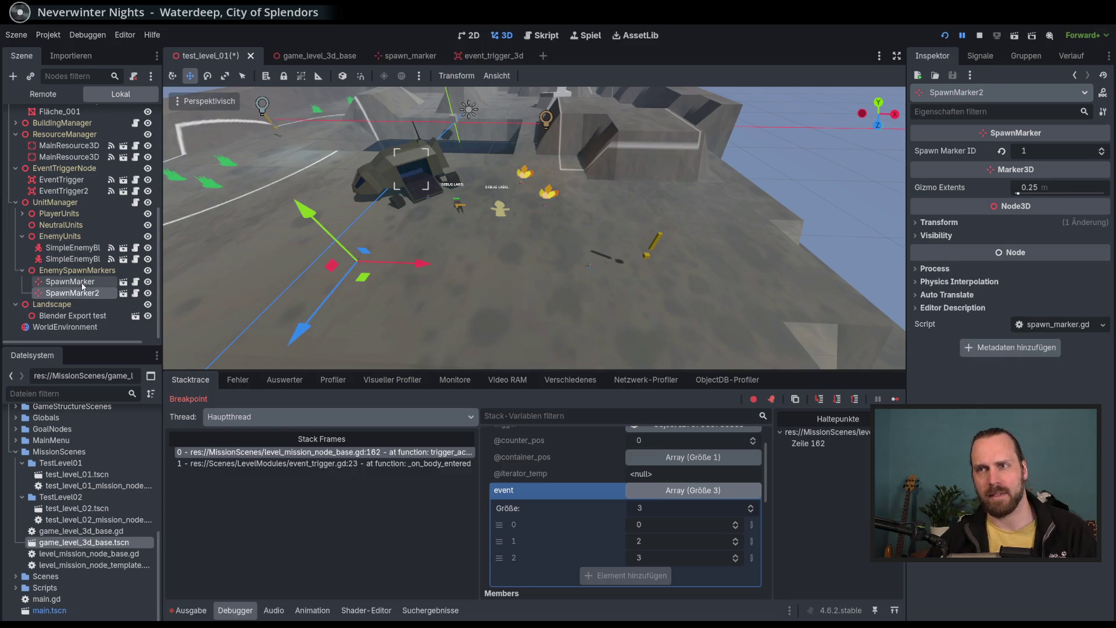
{"action": "left_click", "coordinate": [81, 282]}
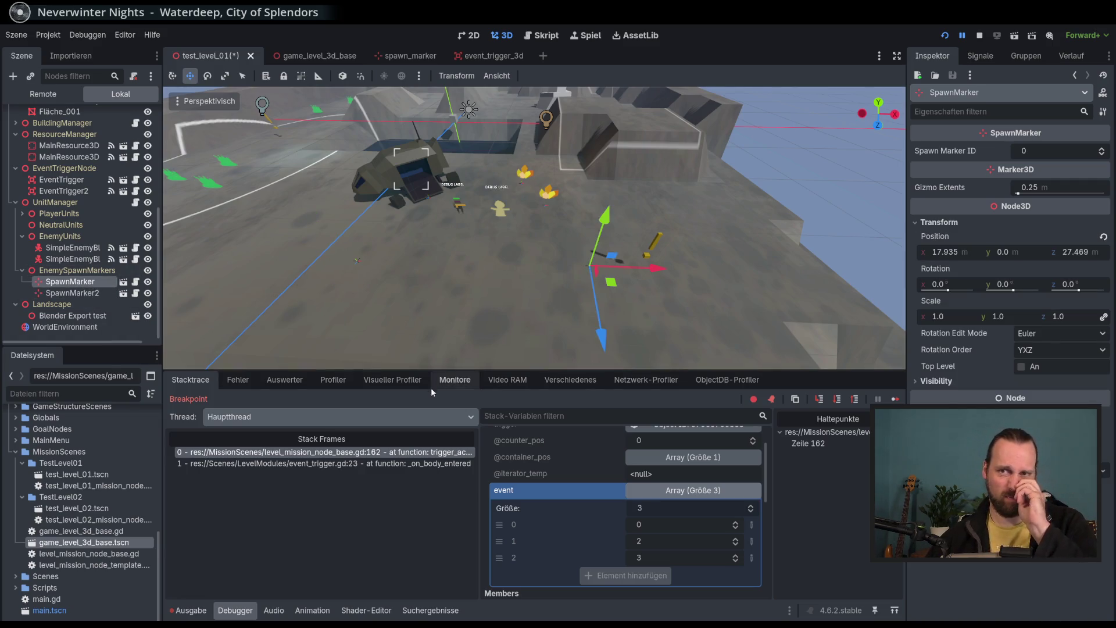
{"action": "left_click", "coordinate": [895, 399]}
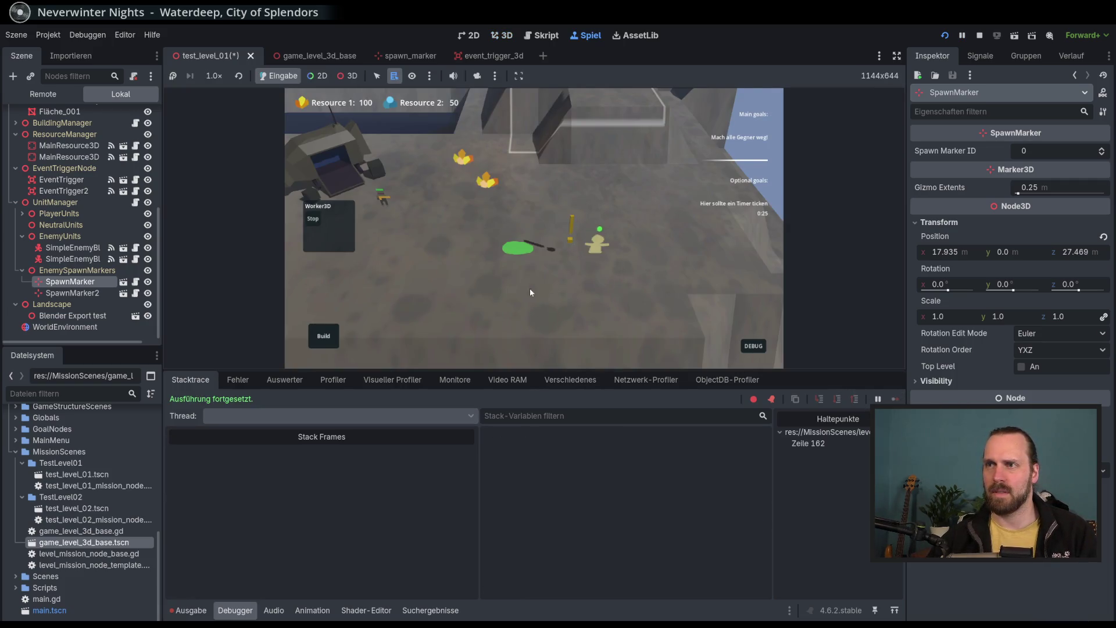
Read the no-spawn-marker messages in Output, pause the game, then stop the playtest.
{"action": "left_click", "coordinate": [191, 612]}
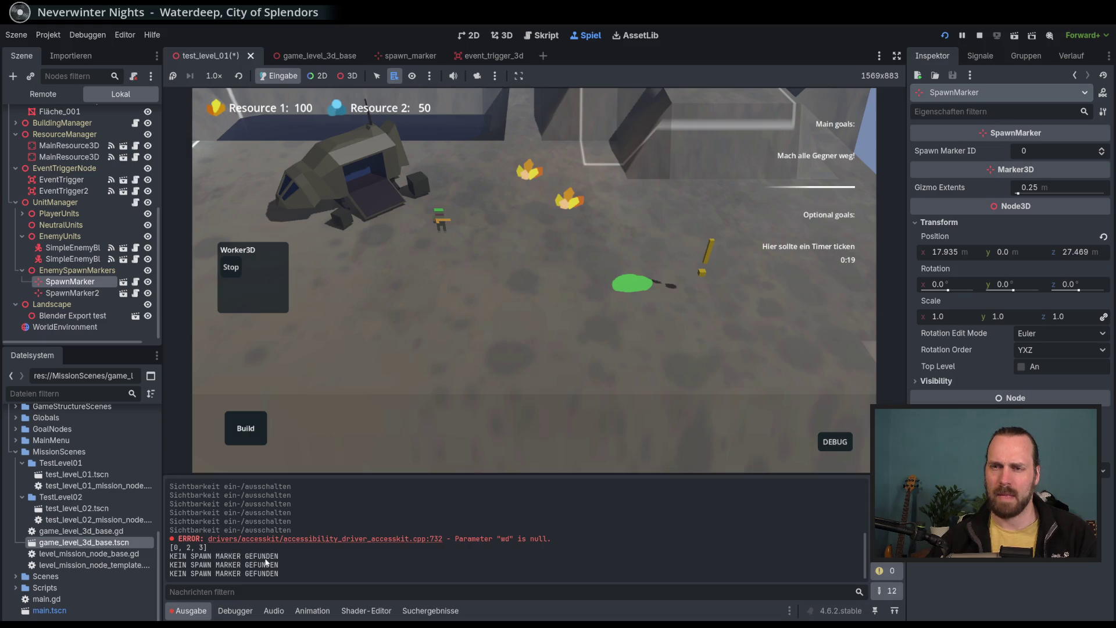
{"action": "left_click", "coordinate": [963, 36]}
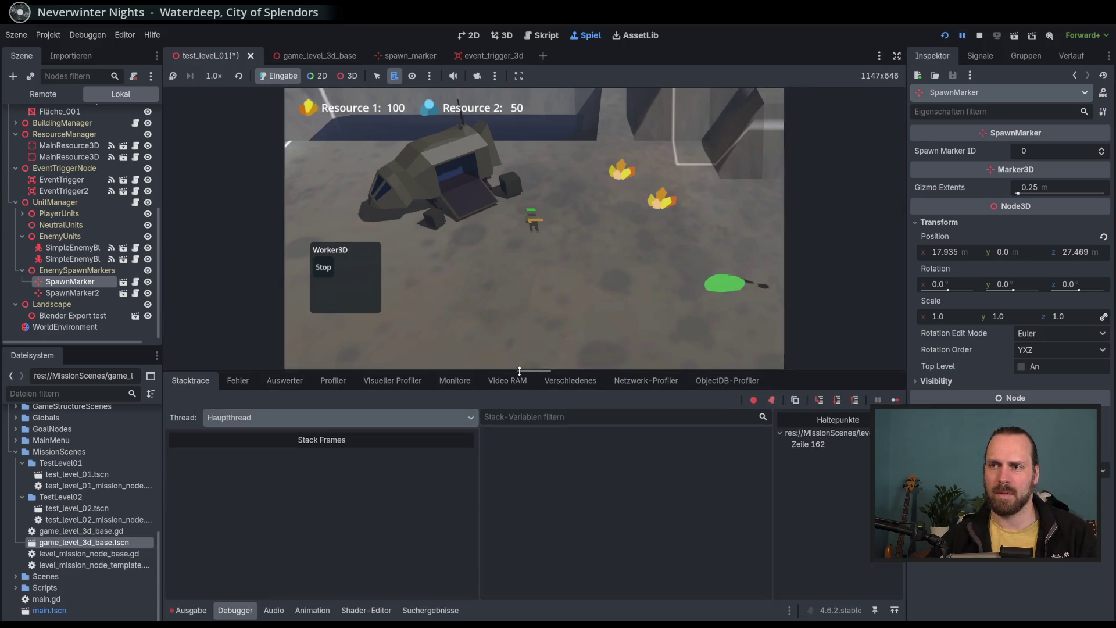
{"action": "left_click_drag", "start_coordinate": [519, 369], "coordinate": [512, 464]}
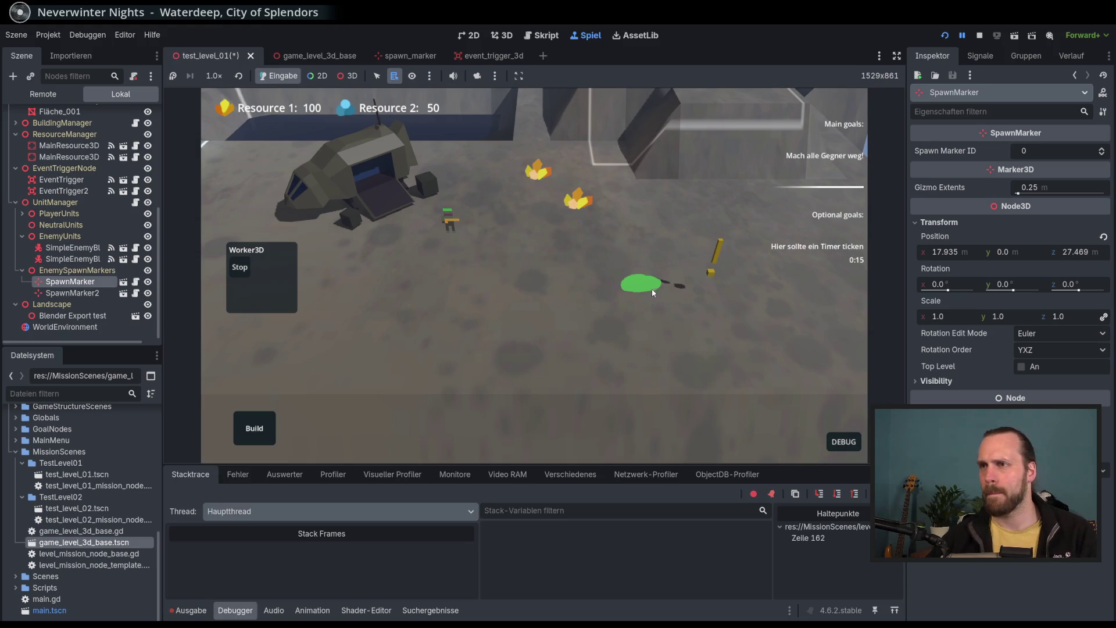
{"action": "left_click", "coordinate": [982, 35]}
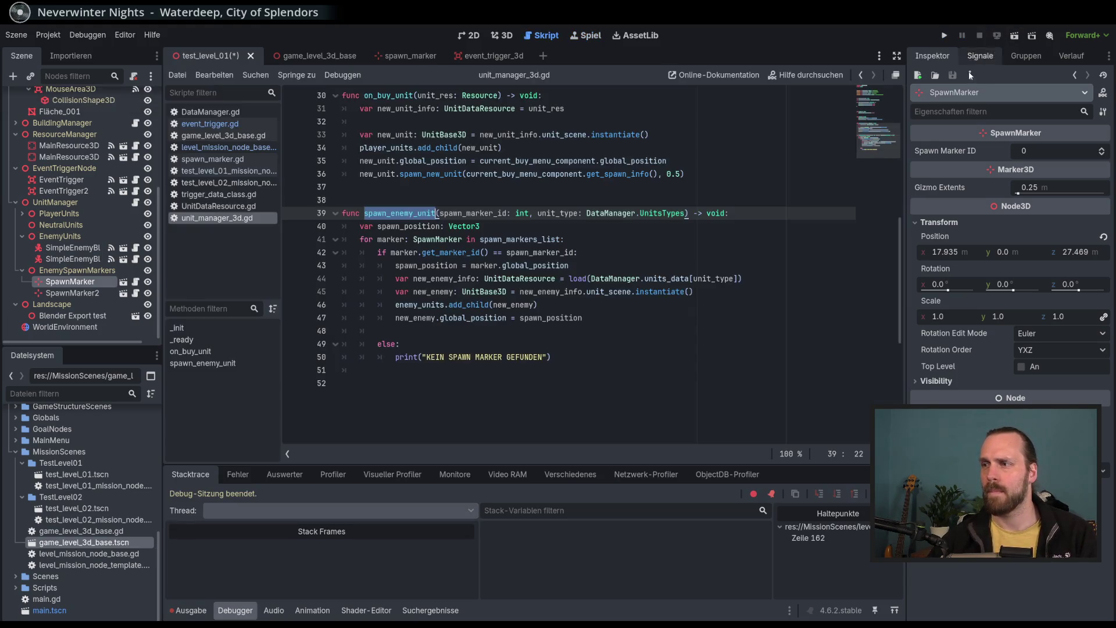
Review spawn_enemy_unit's marker-ID check and its KEIN SPAWN MARKER GEFUNDEN message.
{"action": "left_click", "coordinate": [488, 331]}
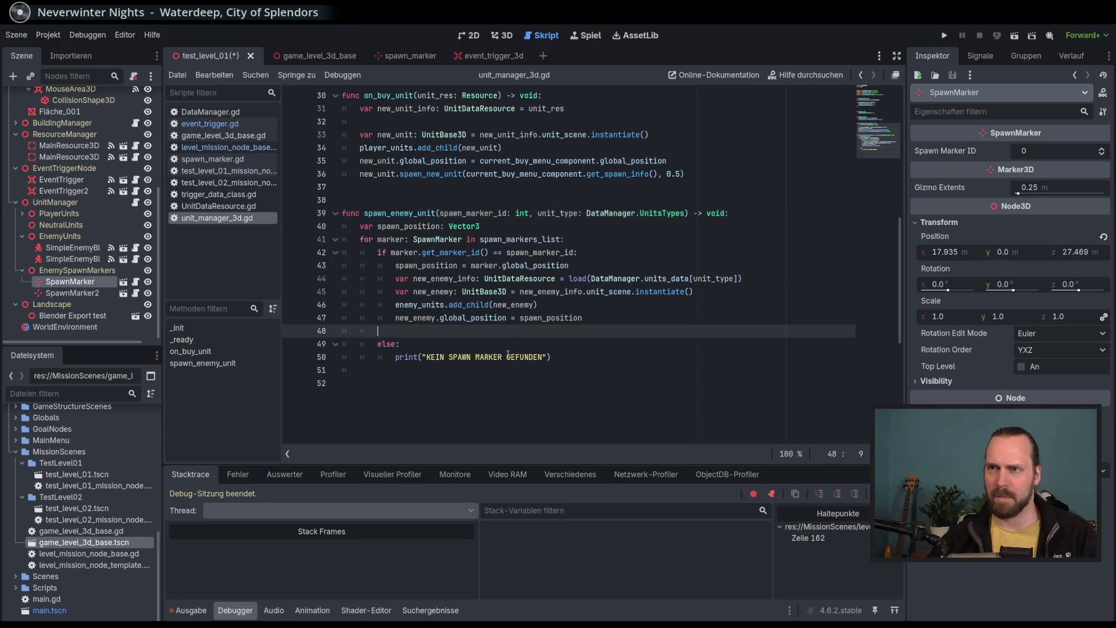
{"action": "double_click", "coordinate": [488, 357]}
{"action": "double_click", "coordinate": [456, 252]}
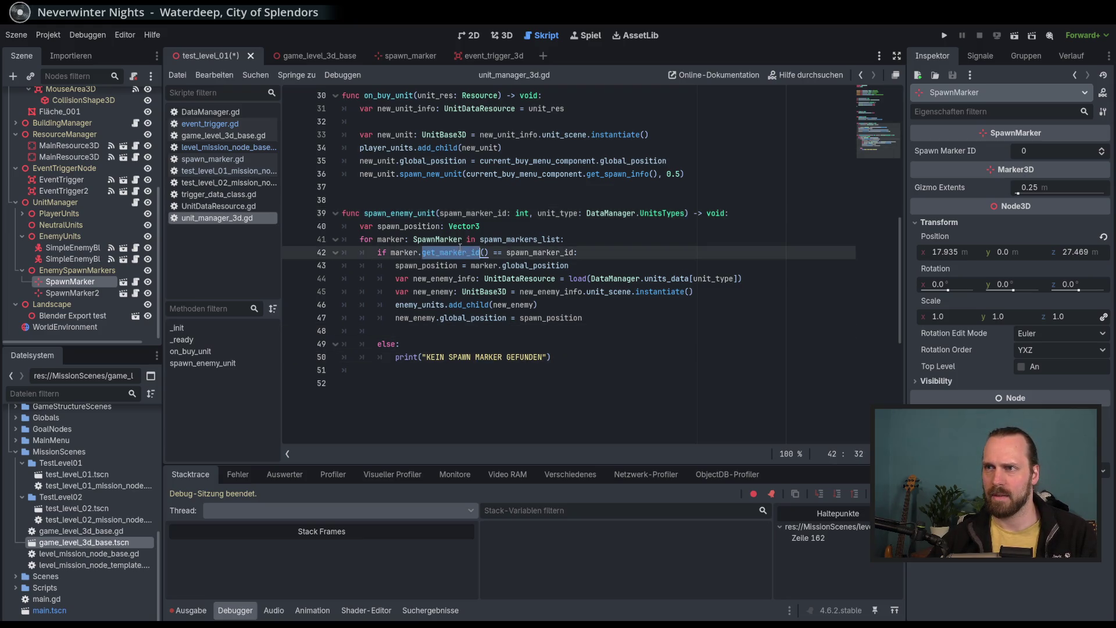
{"action": "double_click", "coordinate": [539, 252]}
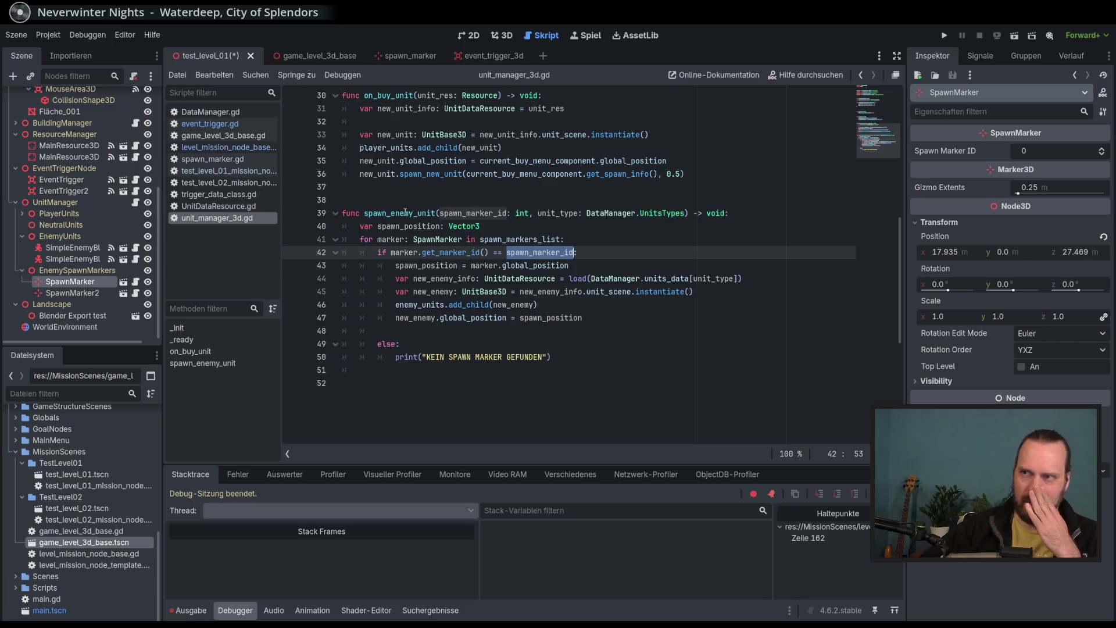
{"action": "double_click", "coordinate": [405, 212]}
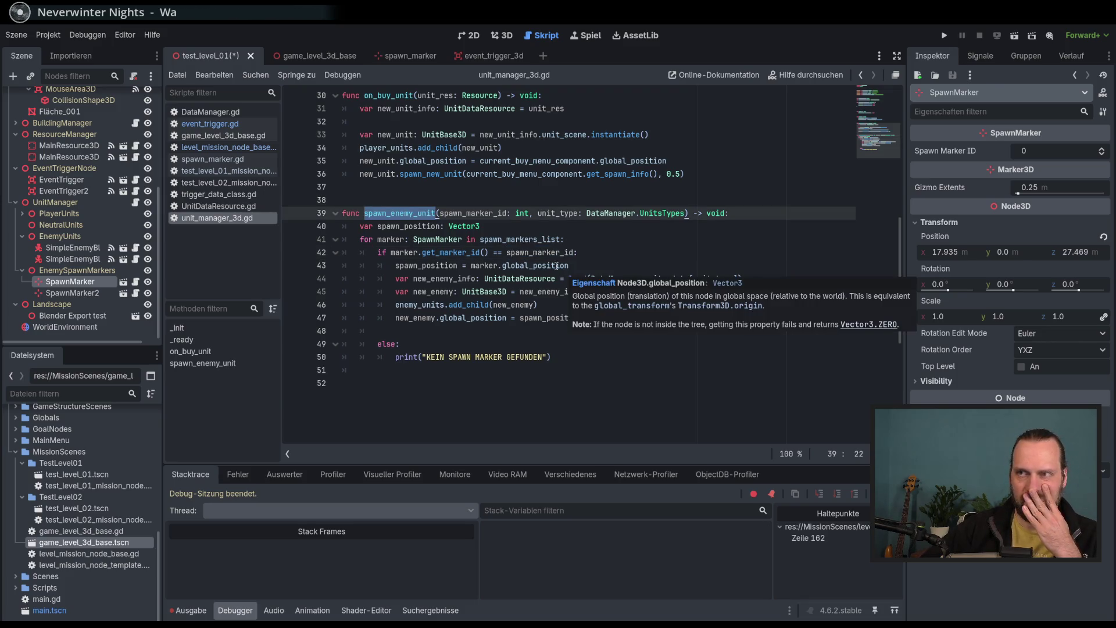
{"action": "mouse_move", "coordinate": [551, 263]}
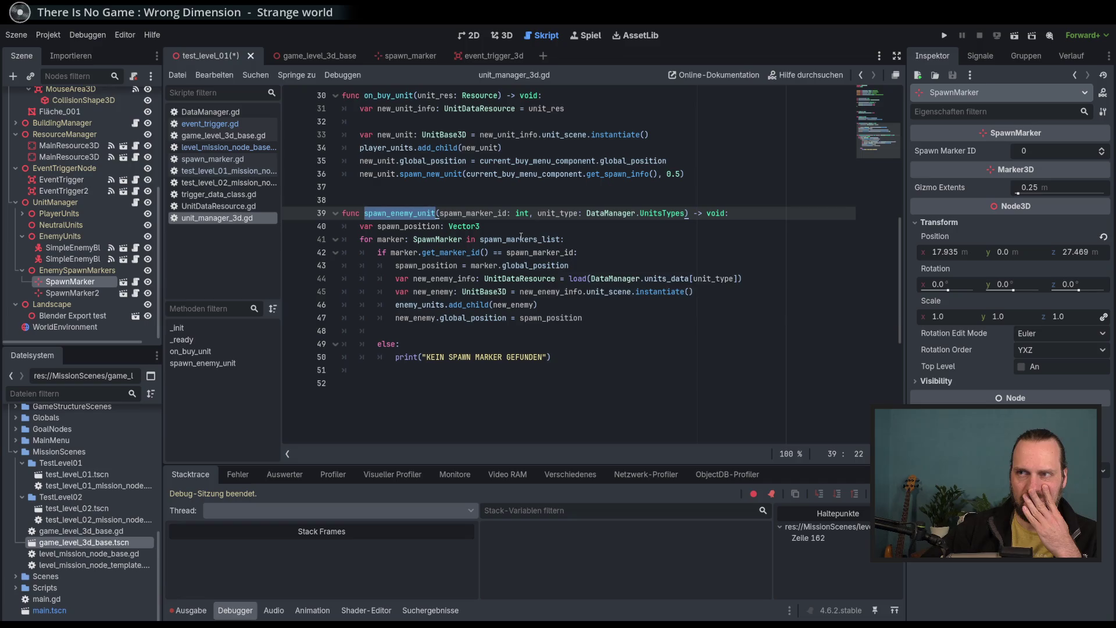
{"action": "mouse_move", "coordinate": [521, 237]}
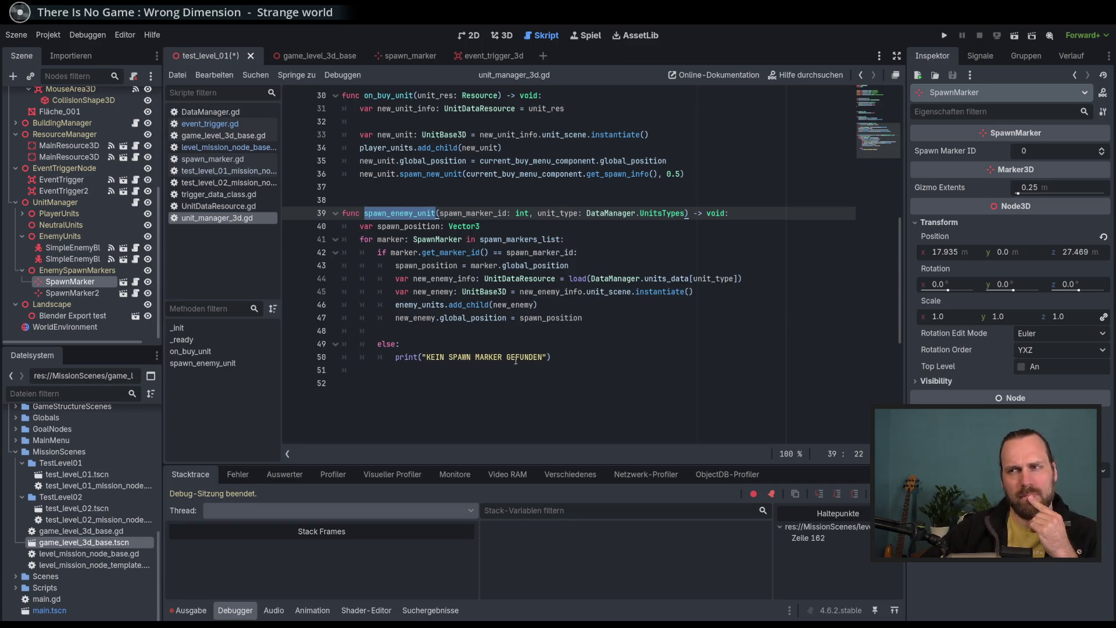
{"action": "double_click", "coordinate": [464, 356]}
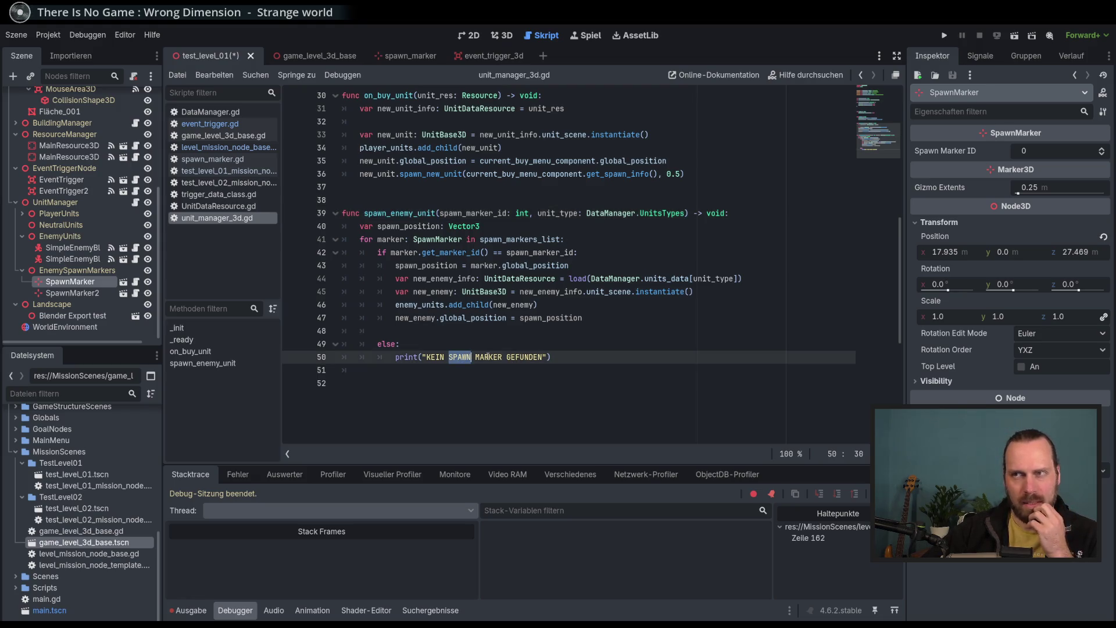
{"action": "double_click", "coordinate": [525, 356]}
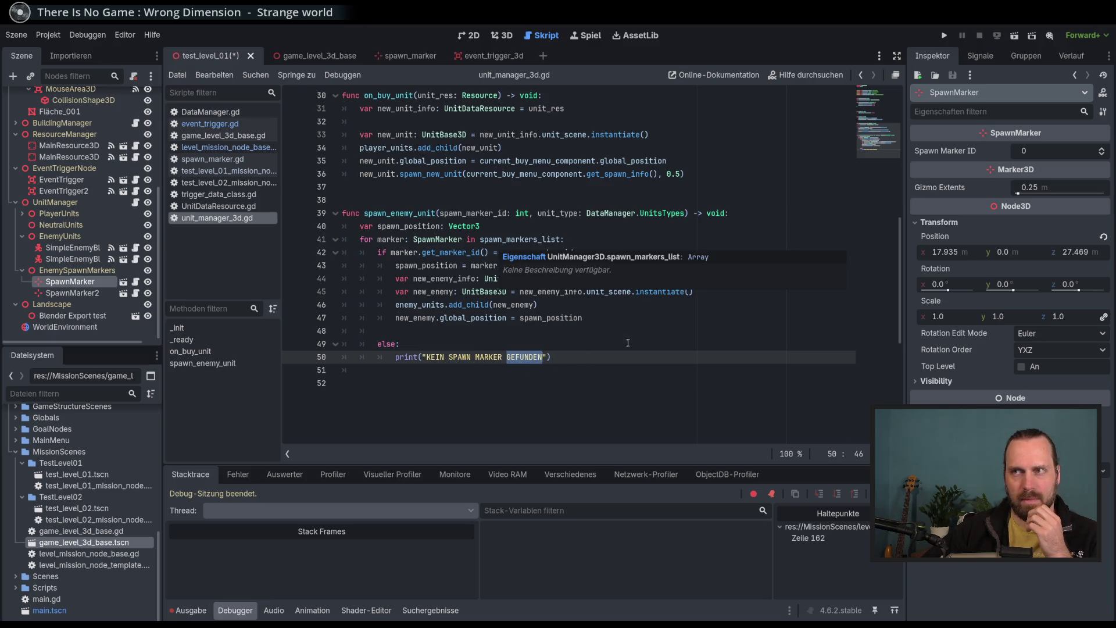
Select the else branch and its print statement on lines 48–50.
{"action": "left_click_drag", "start_coordinate": [578, 251], "coordinate": [390, 251]}
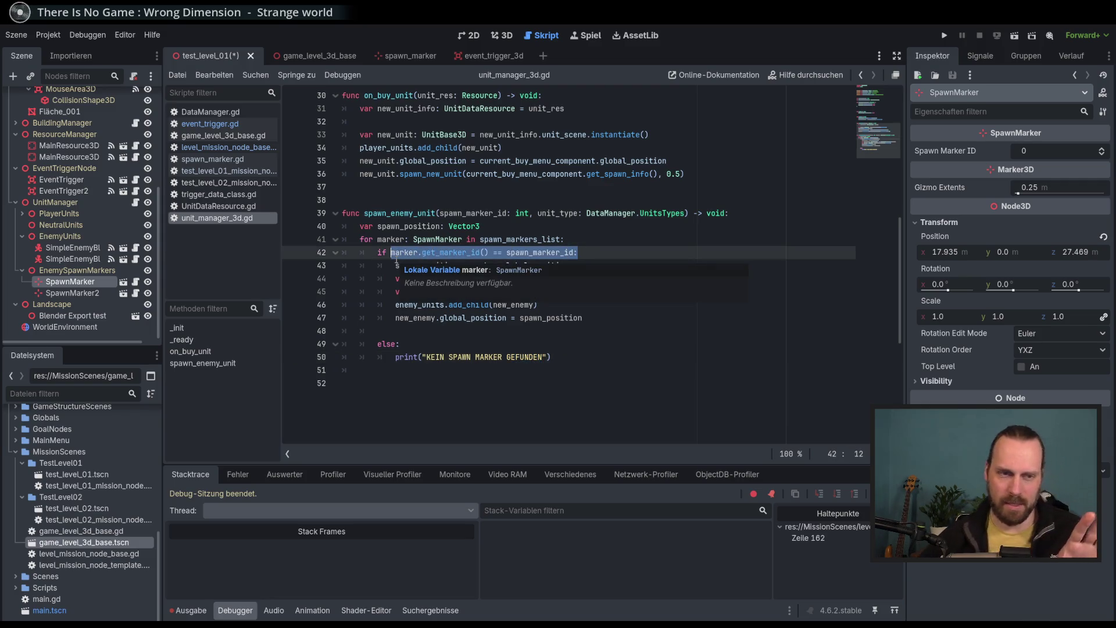
{"action": "left_click_drag", "start_coordinate": [579, 252], "coordinate": [391, 252]}
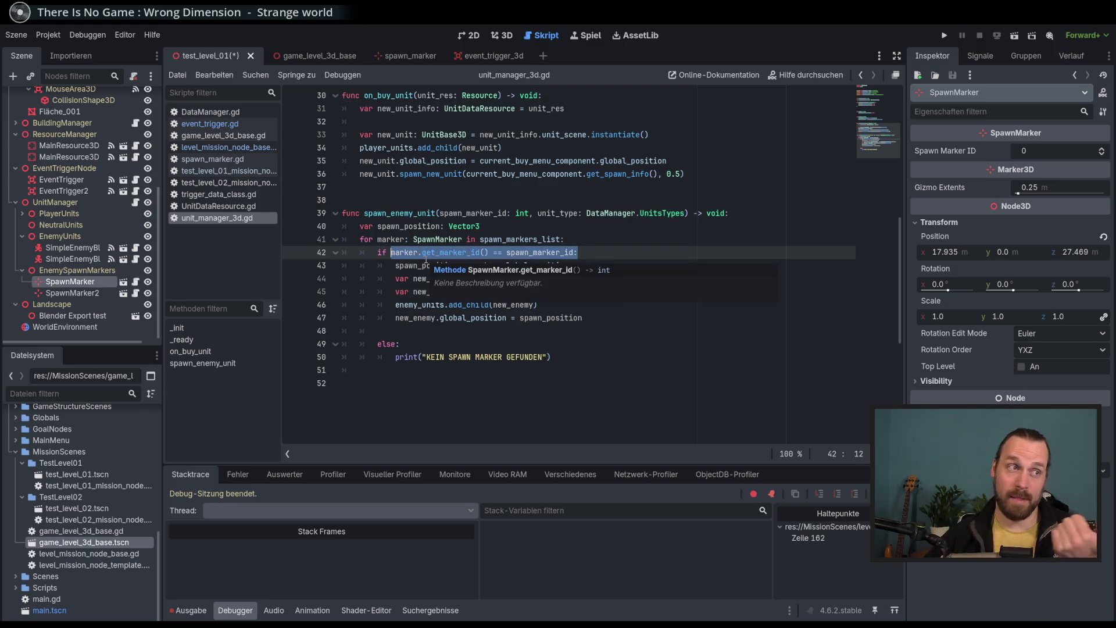
{"action": "left_click", "coordinate": [539, 339]}
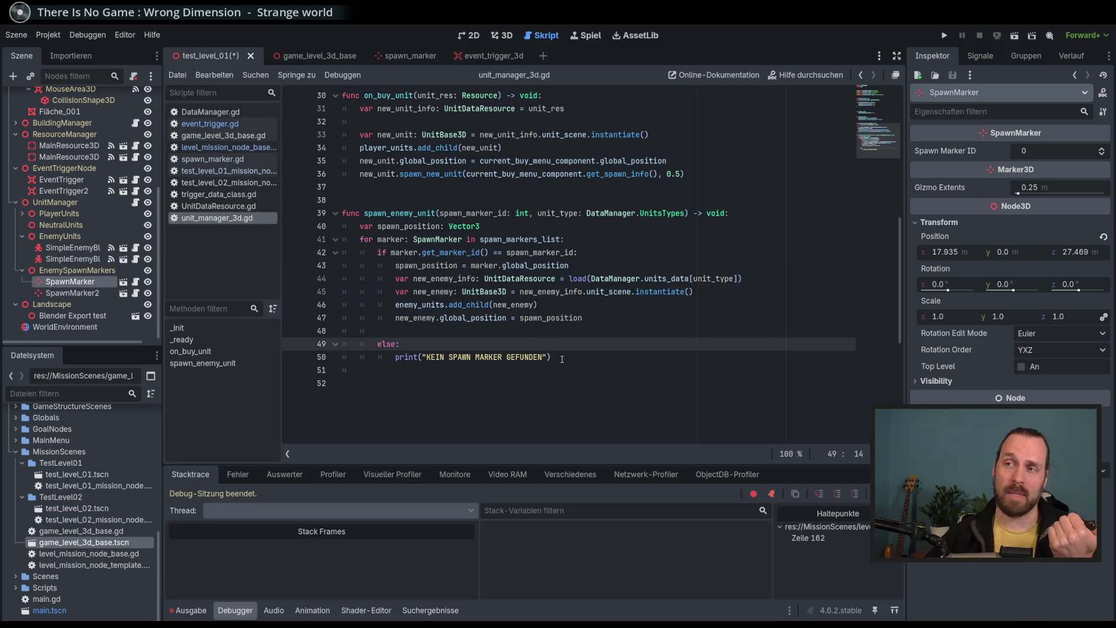
{"action": "left_click_drag", "start_coordinate": [562, 359], "coordinate": [396, 357]}
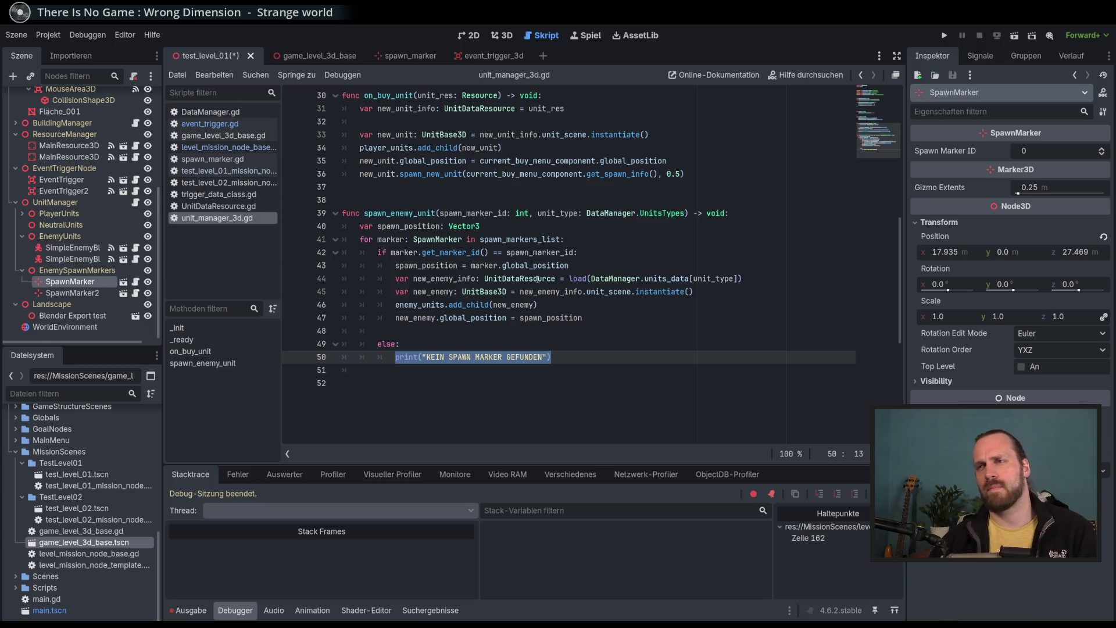
{"action": "left_click", "coordinate": [542, 297]}
{"action": "left_click", "coordinate": [506, 356]}
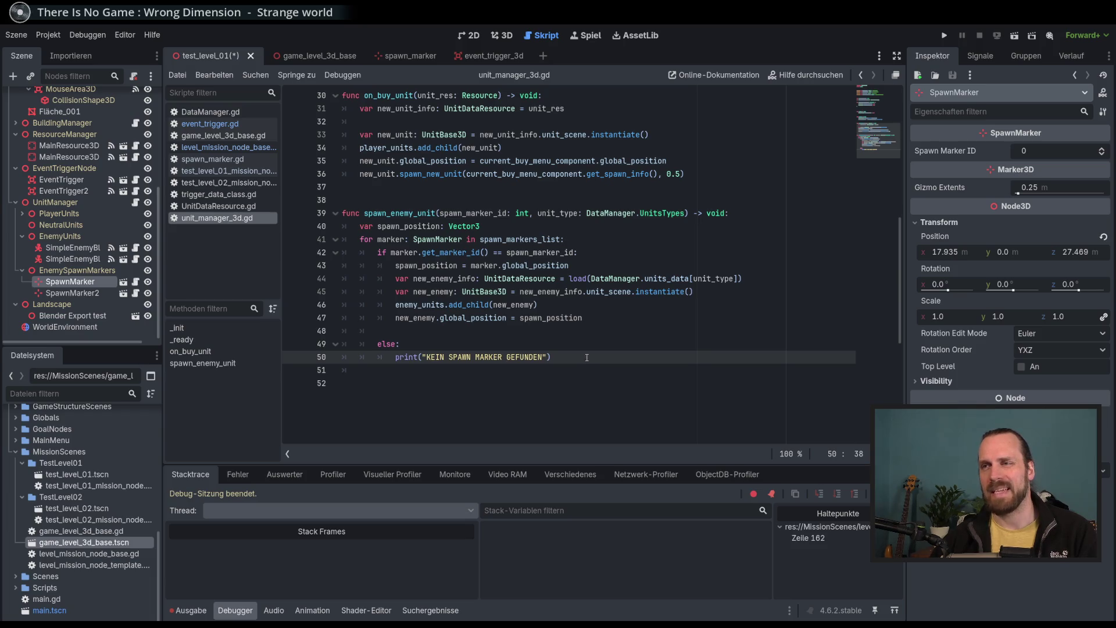
{"action": "left_click", "coordinate": [398, 347]}
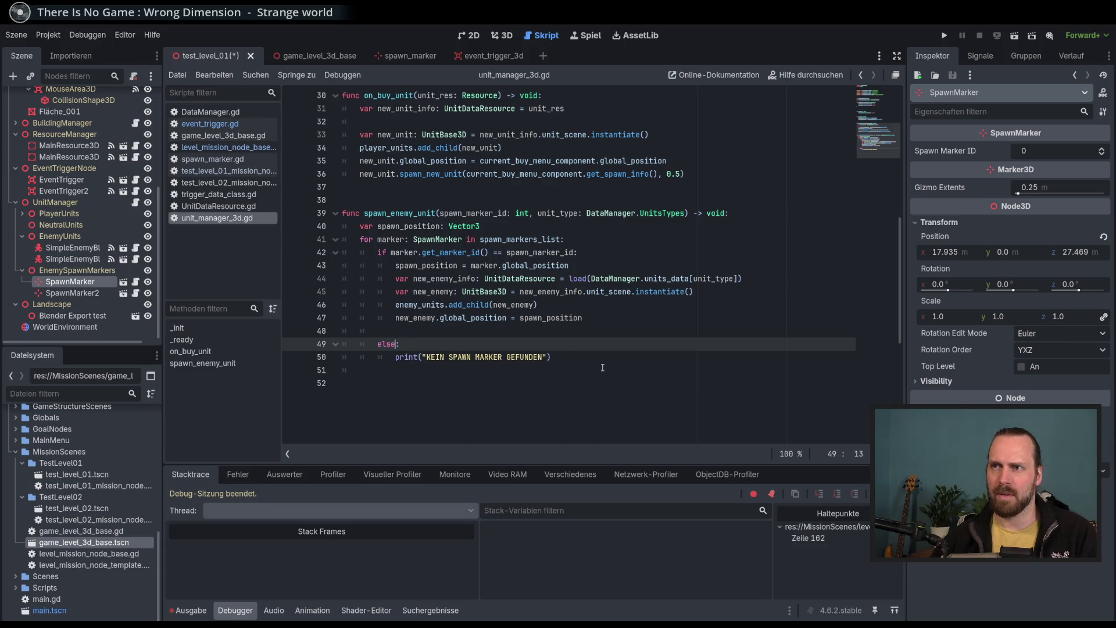
{"action": "left_click_drag", "start_coordinate": [581, 361], "coordinate": [626, 325]}
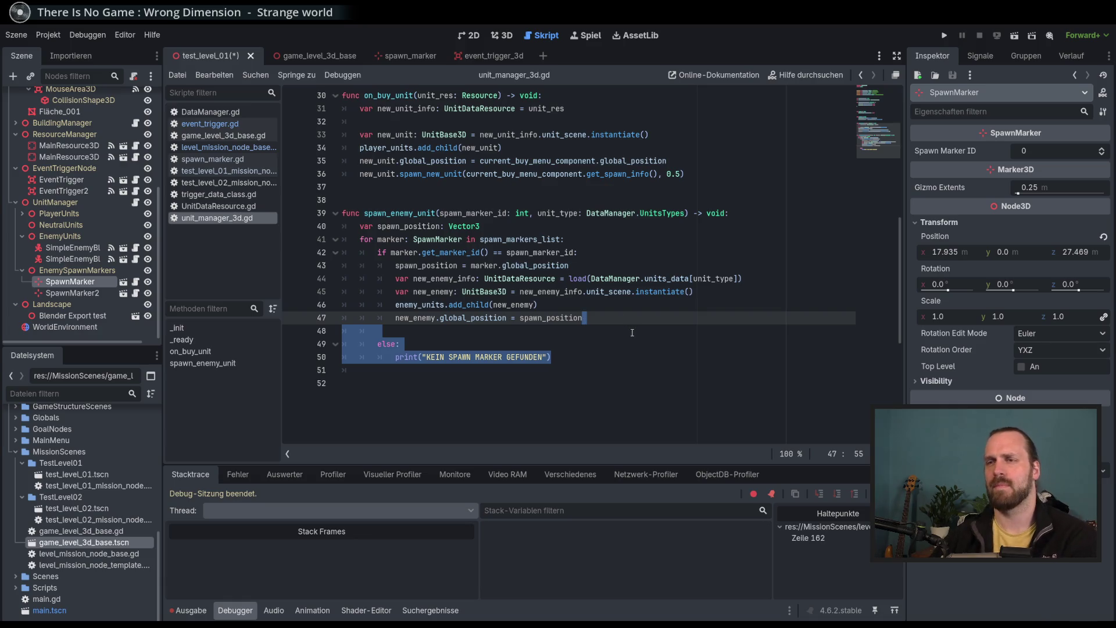
Delete the else branch and add an 'if spawn_markers_list.is_empty():' check above the marker loop.
{"action": "key", "text": "BackSpace"}
{"action": "key", "text": "Delete"}
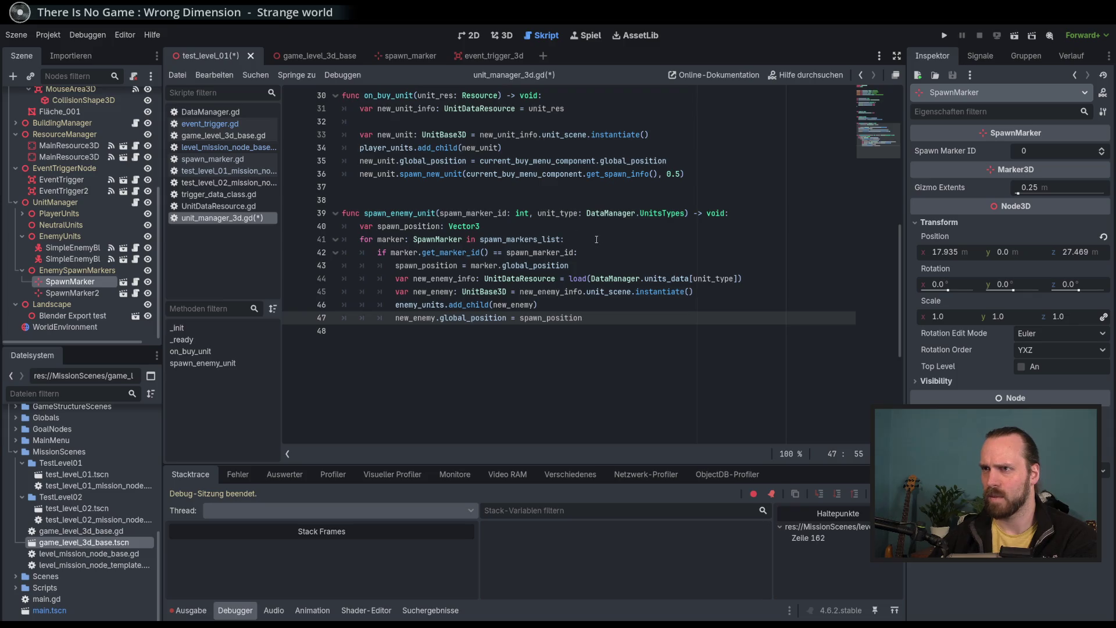
{"action": "left_click", "coordinate": [577, 228]}
{"action": "key", "text": "Return"}
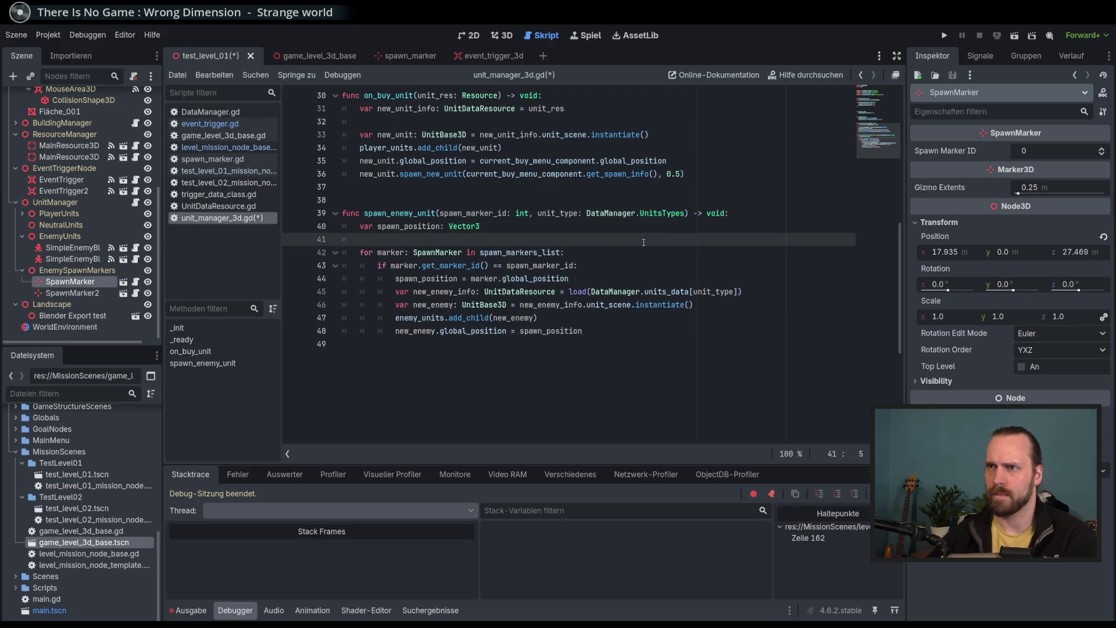
{"action": "type", "text": "if"}
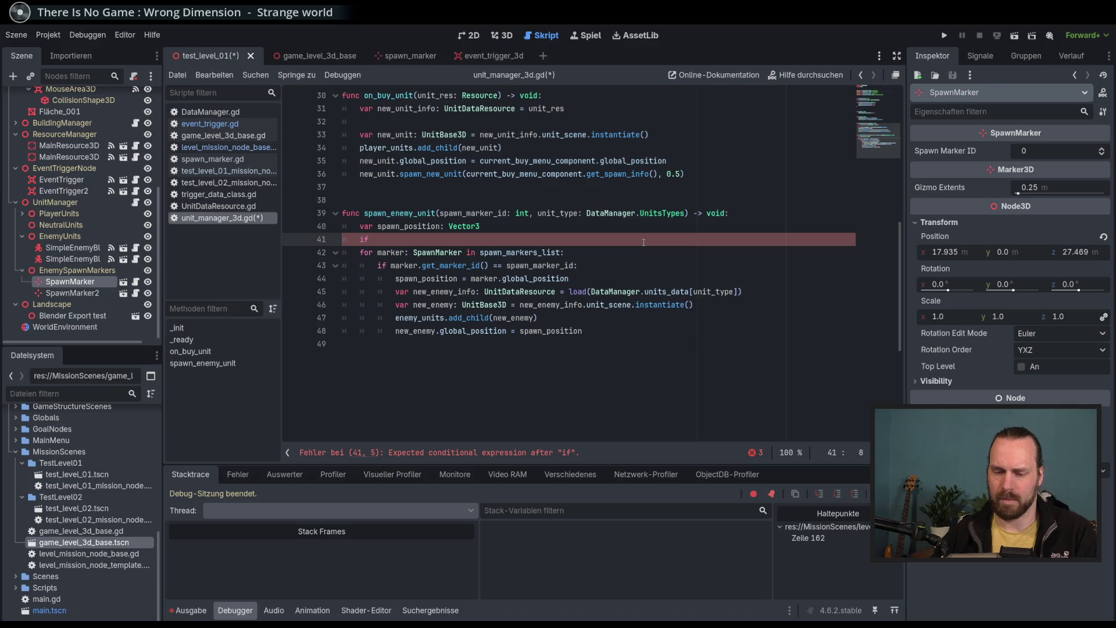
{"action": "type", "text": "spaw"}
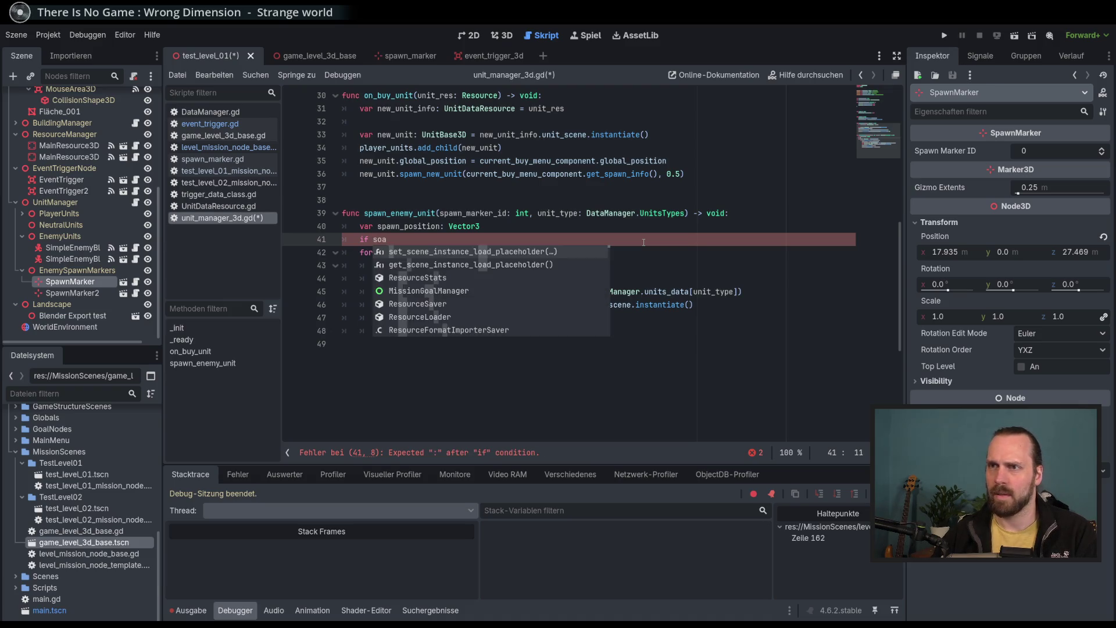
{"action": "key", "text": "Down"}
{"action": "key", "text": "Down"}
{"action": "key", "text": "Up"}
{"action": "key", "text": "Return"}
{"action": "type", "text": ".is"}
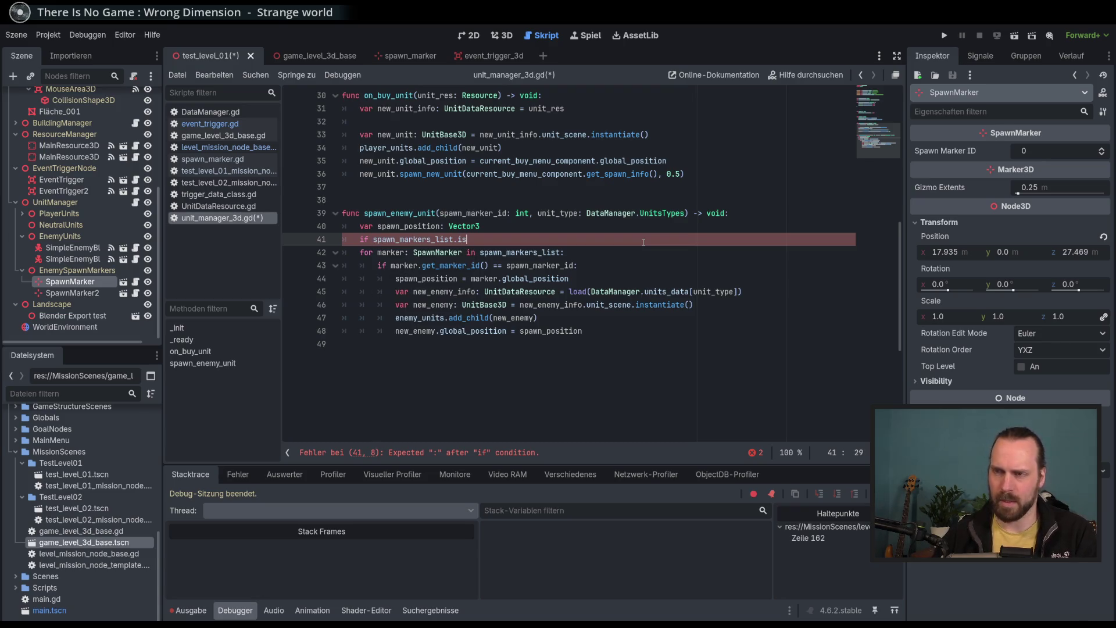
{"action": "key", "text": "Return"}
{"action": "type", "text": ":"}
Print 'KEINE SPAWNMARKER GEFUNDEN' for an empty list and add an else: line after it.
{"action": "key", "text": "Return"}
{"action": "type", "text": "print"}
{"action": "type", "text": "(\"ME"}
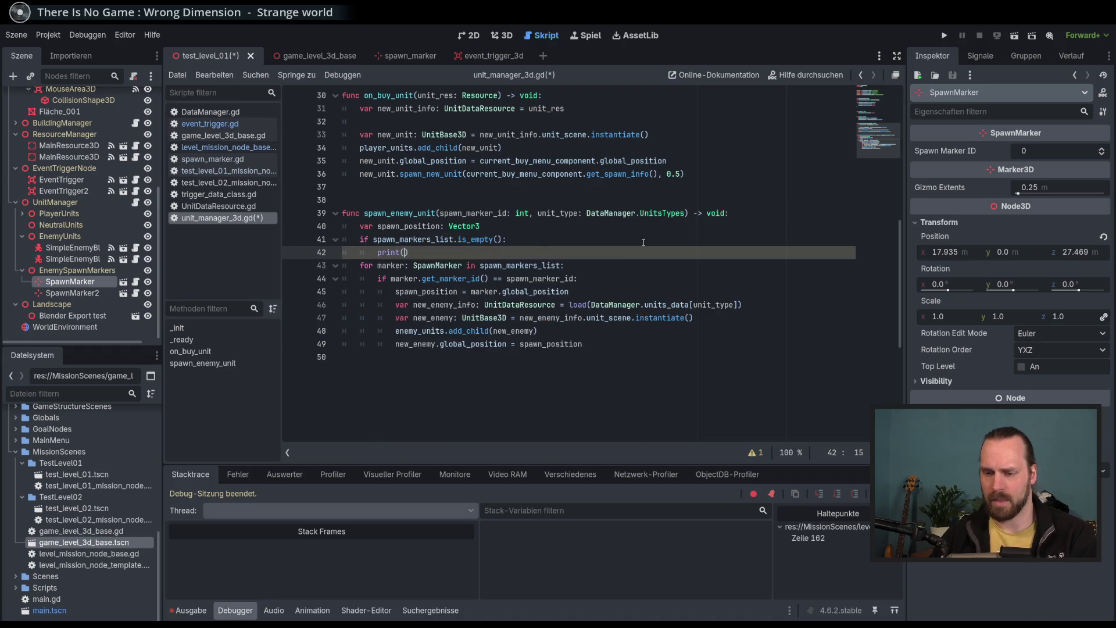
{"action": "key", "text": "BackSpace"}
{"action": "key", "text": "BackSpace"}
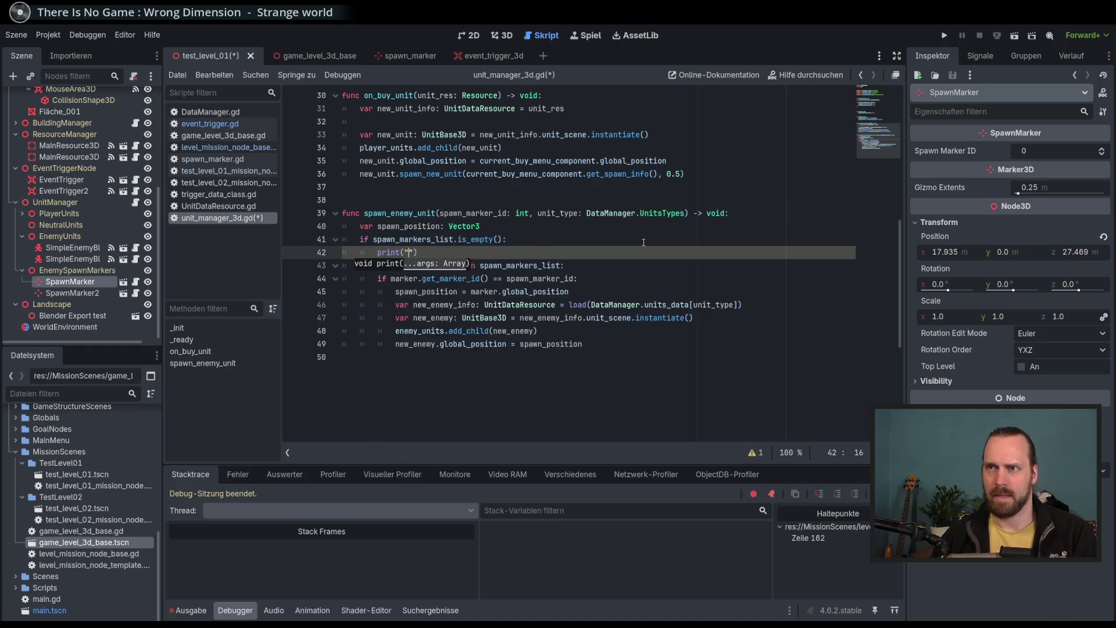
{"action": "type", "text": "KEINE SPAWN"}
{"action": "type", "text": "MARKER GEFUNDEN"}
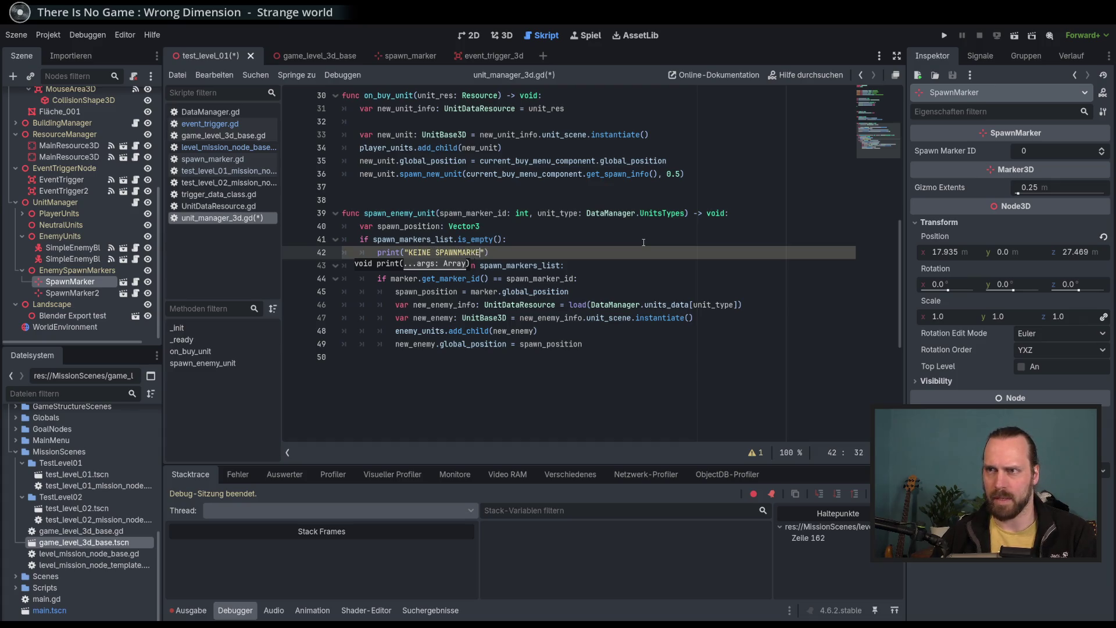
{"action": "left_click", "coordinate": [605, 252]}
{"action": "key", "text": "Return"}
{"action": "type", "text": "else:"}
Indent the marker loop under else, save unit_manager_3d.gd, and run the game.
{"action": "key", "text": "Down"}
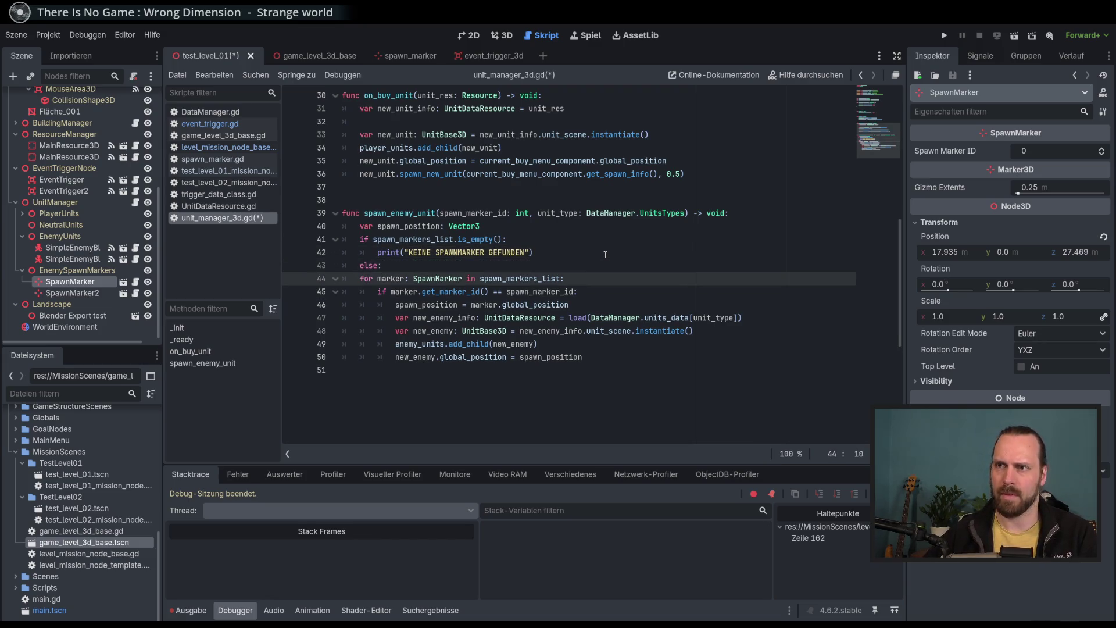
{"action": "key", "text": "shift+Down"}
{"action": "key", "text": "shift+Down"}
{"action": "key", "text": "shift+Down"}
{"action": "key", "text": "Tab"}
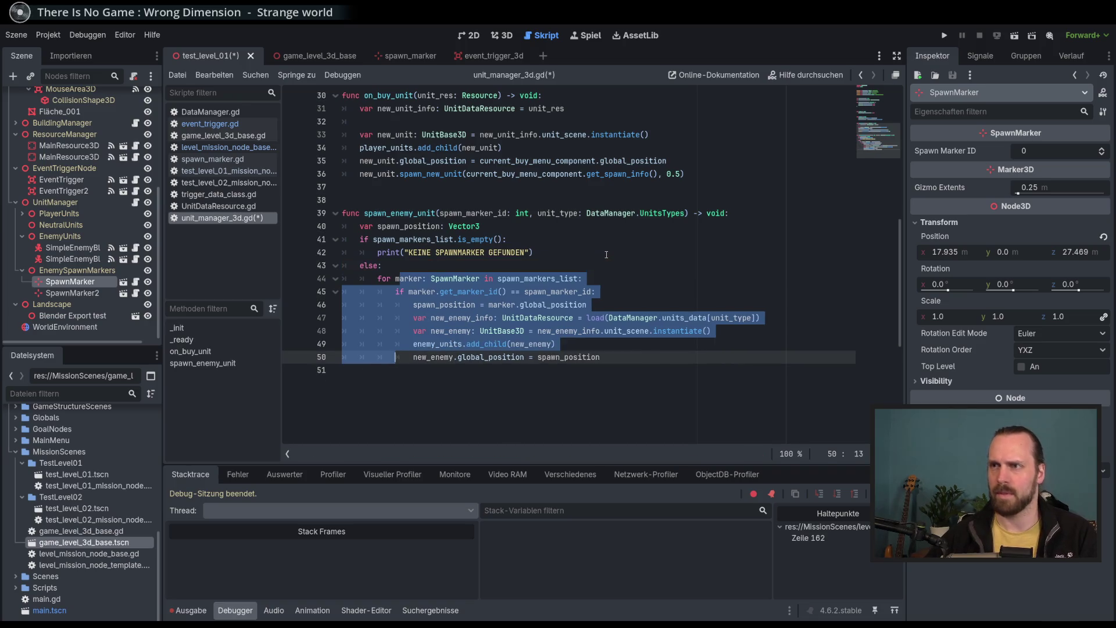
{"action": "left_click", "coordinate": [675, 361]}
{"action": "key", "text": "ctrl+s"}
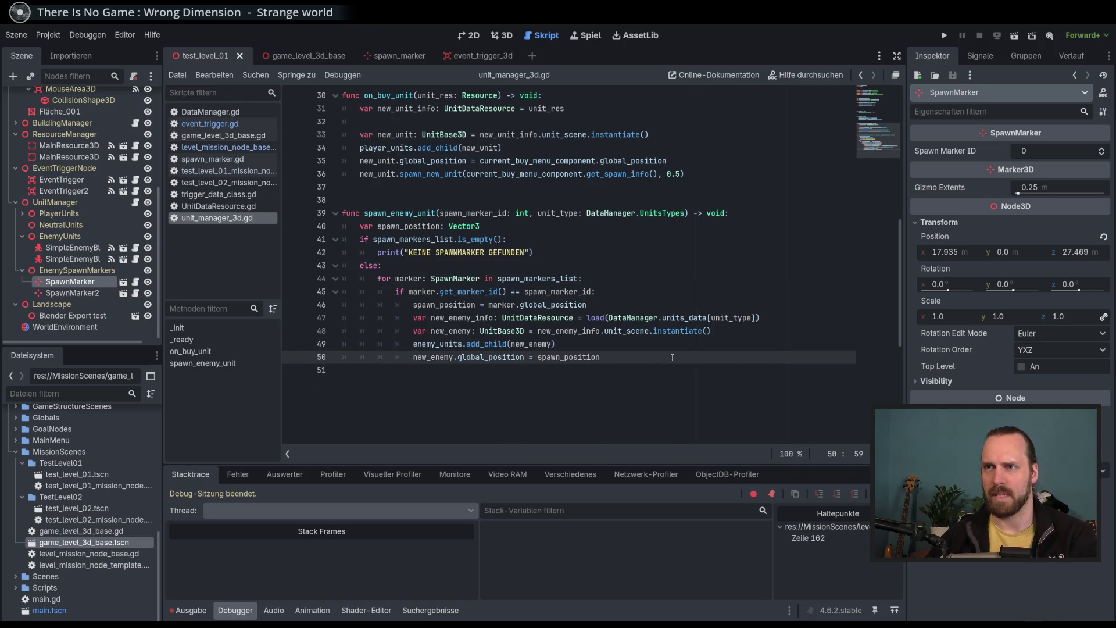
{"action": "key", "text": "F5"}
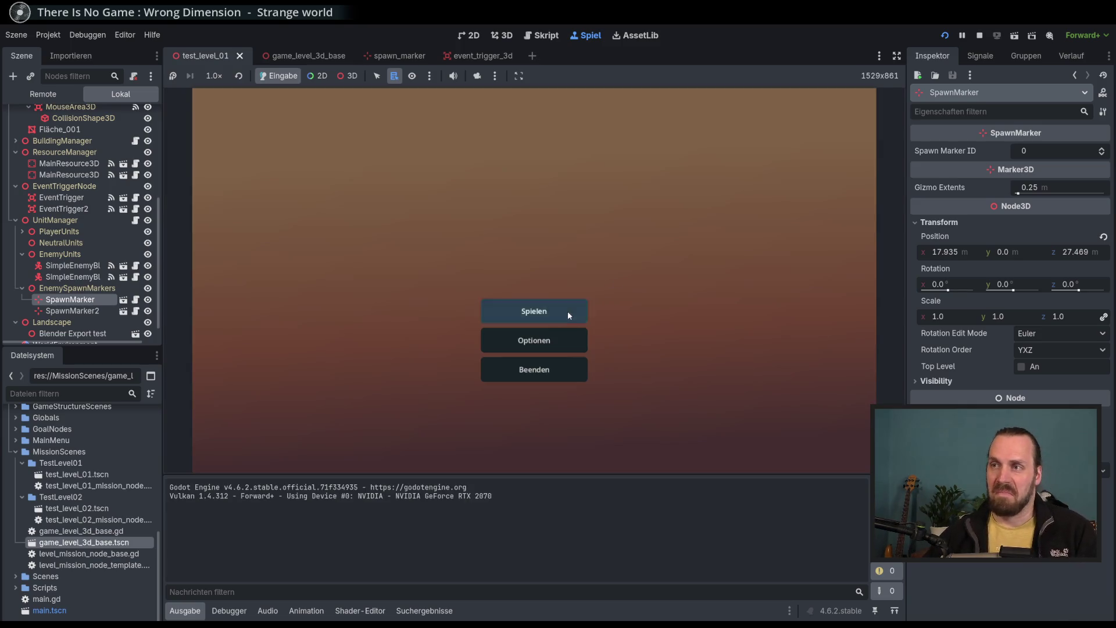
Playtest Test Mission 01, remove the line-162 breakpoint, resume until enemies spawn, then stop.
{"action": "left_click", "coordinate": [568, 311]}
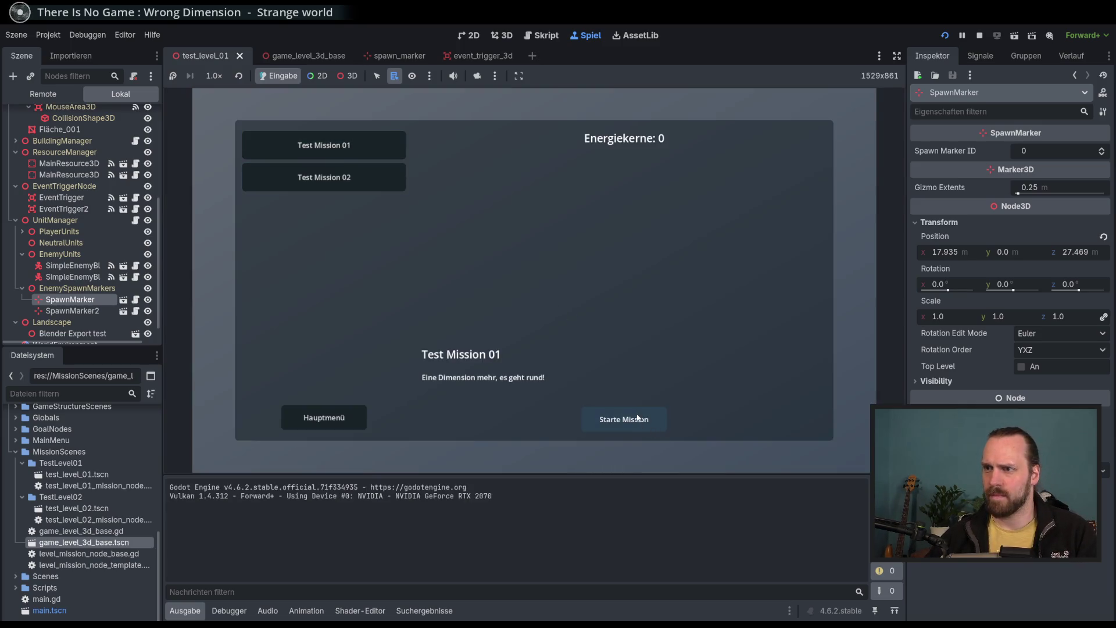
{"action": "left_click", "coordinate": [619, 408]}
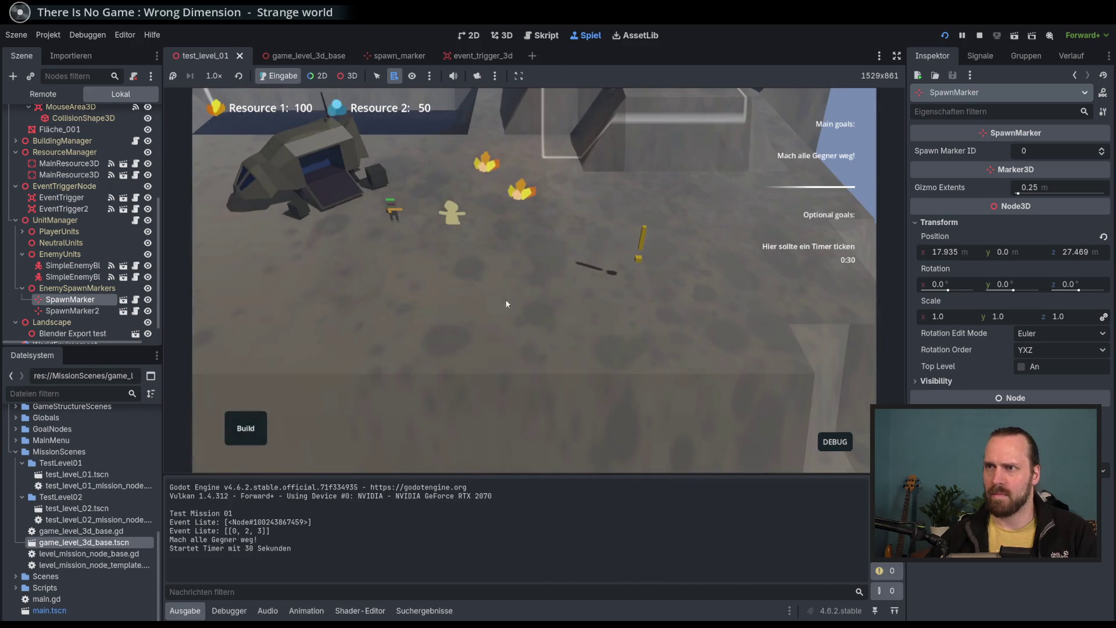
{"action": "left_click", "coordinate": [415, 229]}
{"action": "right_click", "coordinate": [637, 337]}
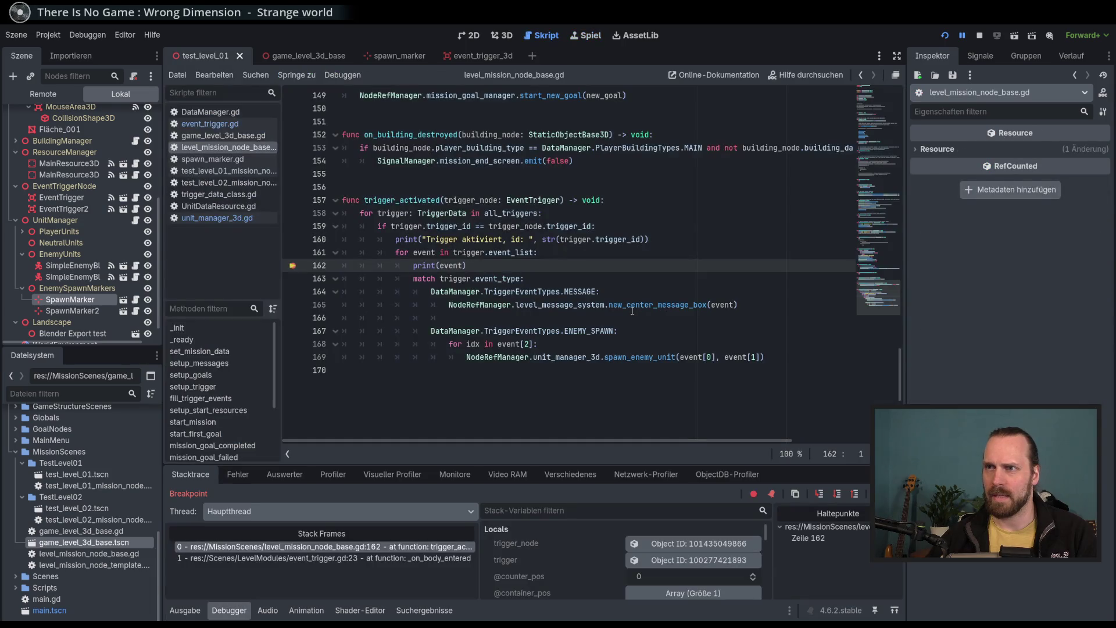
{"action": "left_click", "coordinate": [292, 265]}
{"action": "key", "text": "F12"}
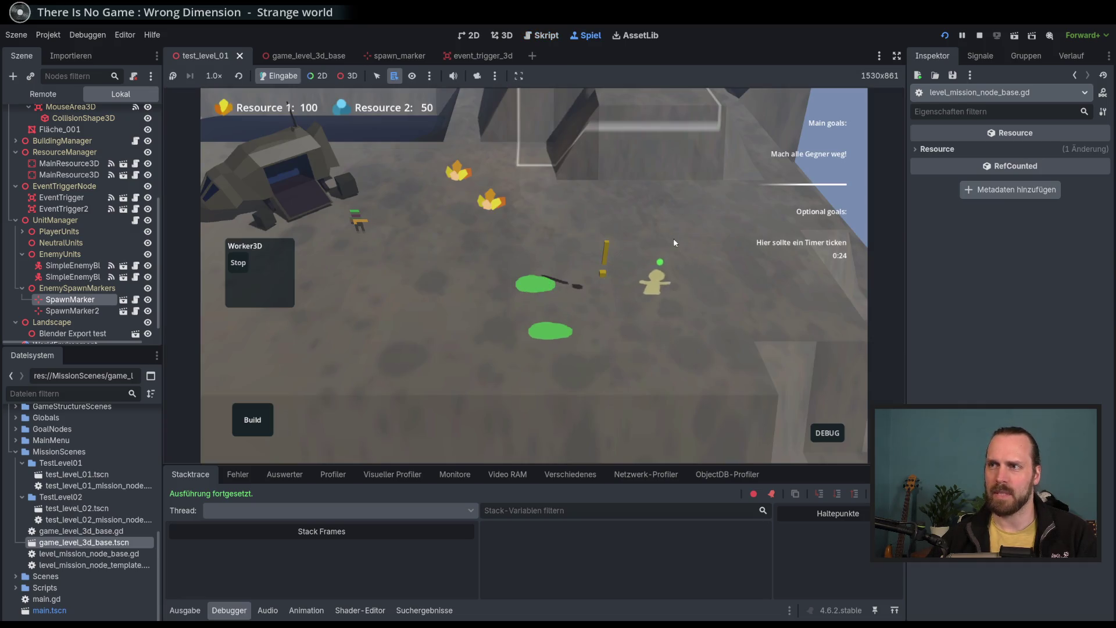
{"action": "key", "text": "F8"}
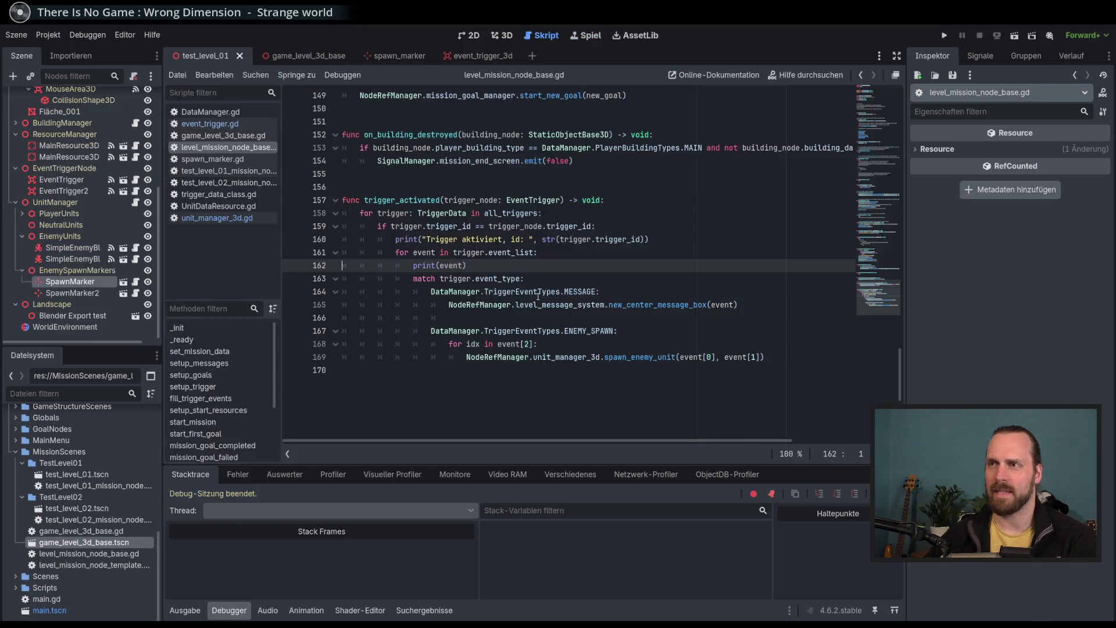
In the 3D scene, compare the Spawn Marker IDs of SpawnMarker and SpawnMarker2.
{"action": "left_click", "coordinate": [502, 35]}
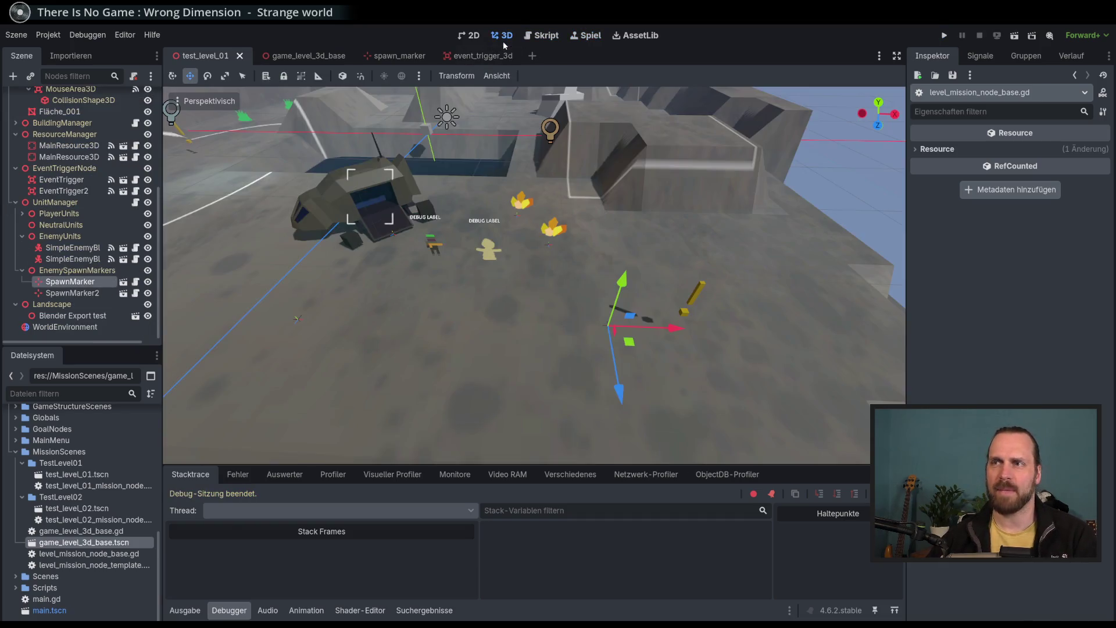
{"action": "left_click", "coordinate": [73, 282]}
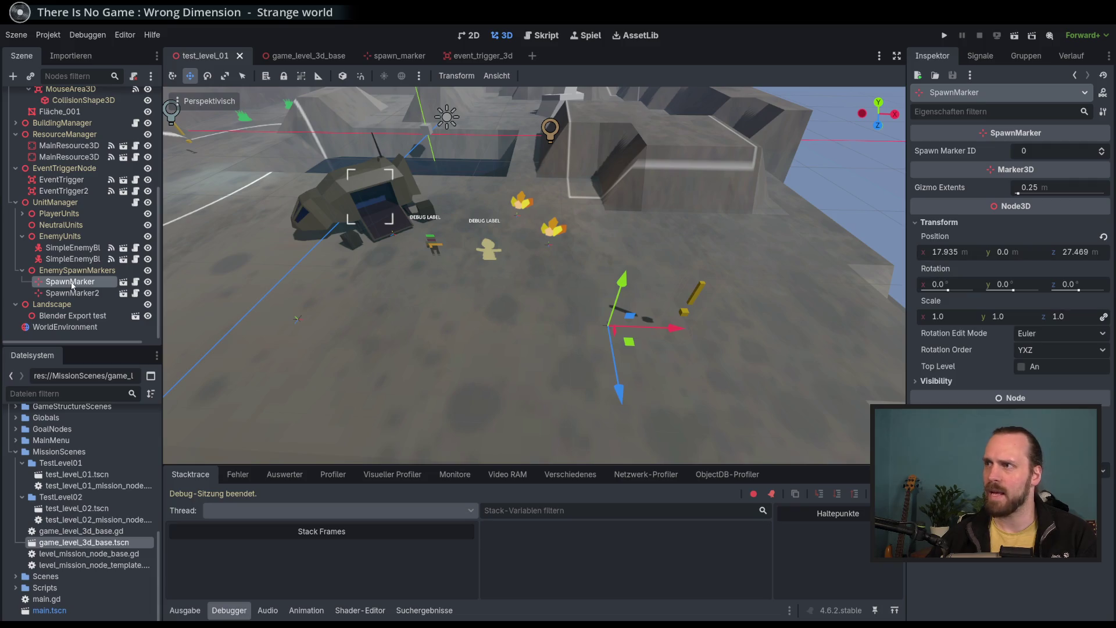
{"action": "left_click", "coordinate": [80, 294]}
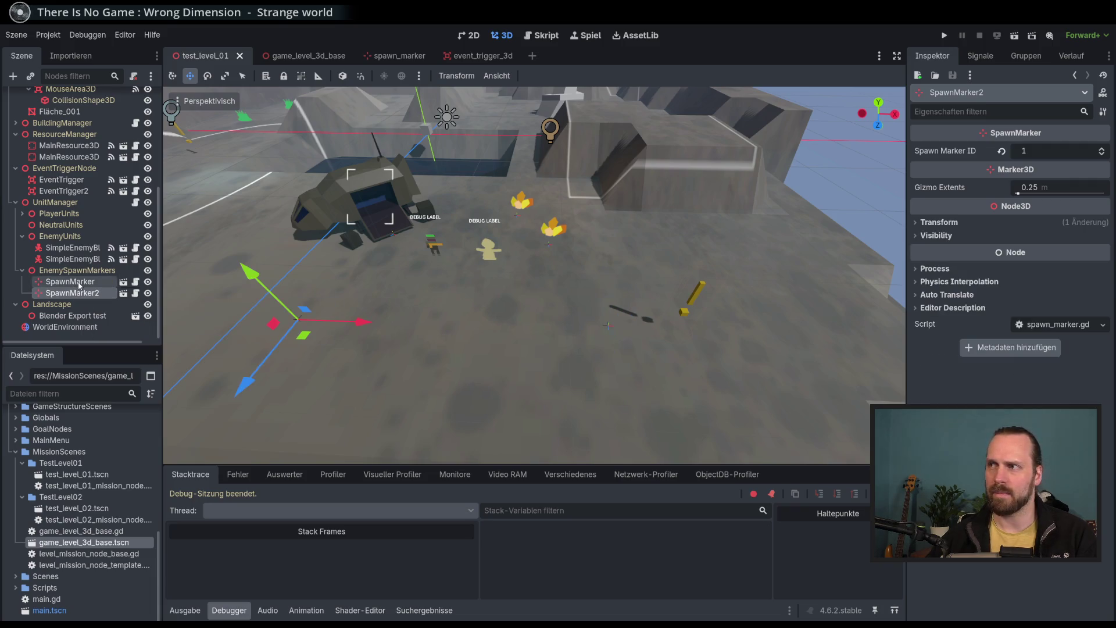
{"action": "left_click", "coordinate": [80, 282]}
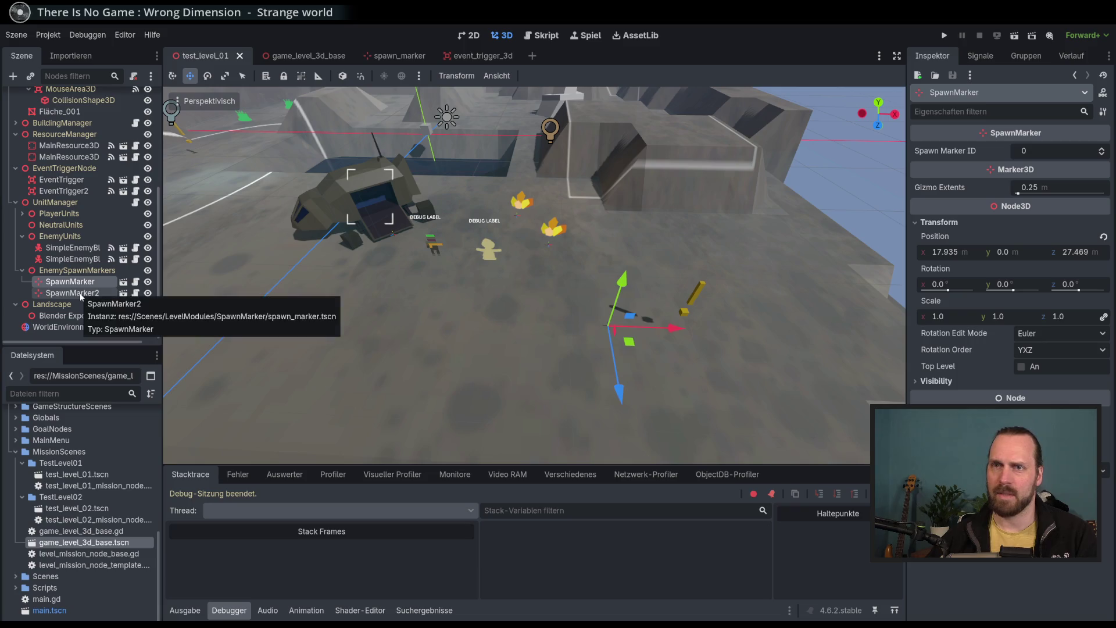
{"action": "left_click", "coordinate": [96, 293]}
Set SpawnMarker's Spawn Marker ID to 1, save the level and run the game.
{"action": "left_click", "coordinate": [1102, 154]}
{"action": "key", "text": "ctrl+s"}
{"action": "left_click", "coordinate": [70, 281]}
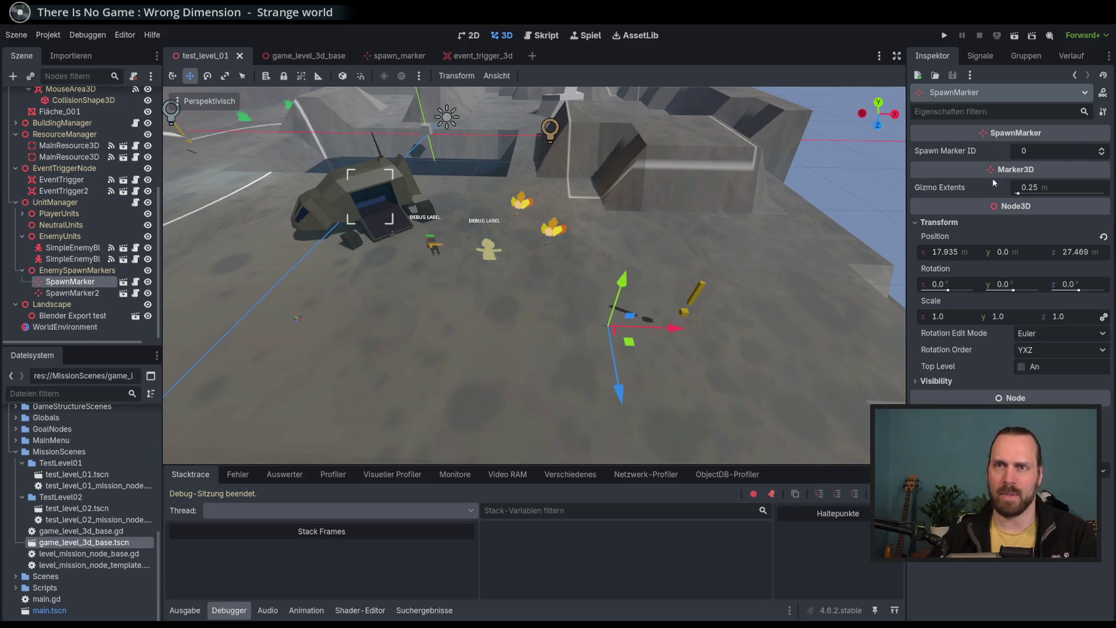
{"action": "left_click", "coordinate": [1101, 148]}
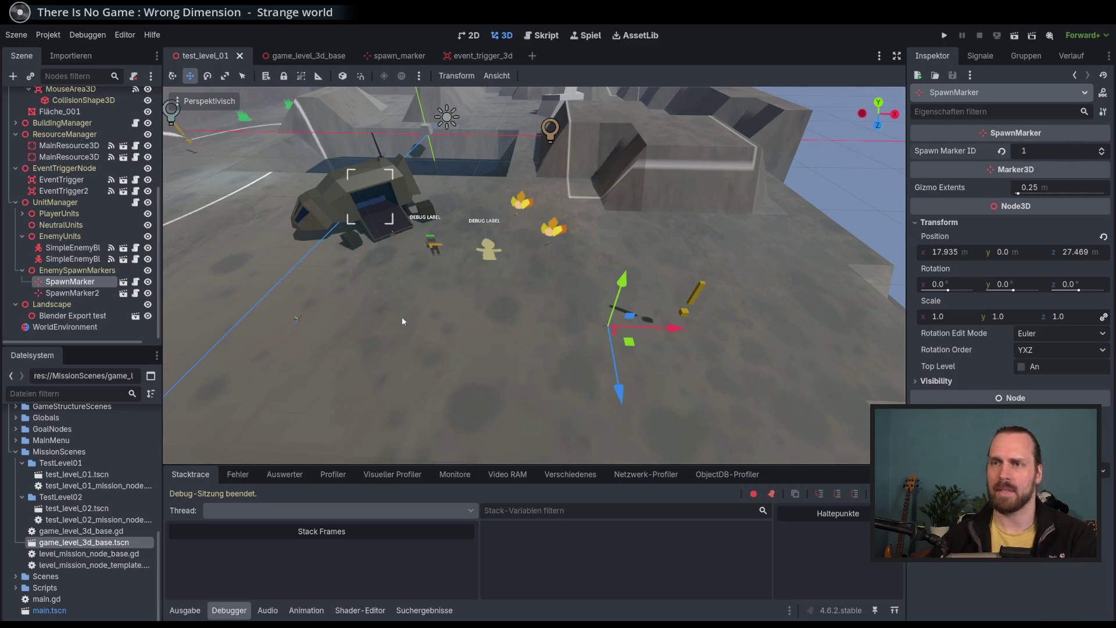
{"action": "key", "text": "F5"}
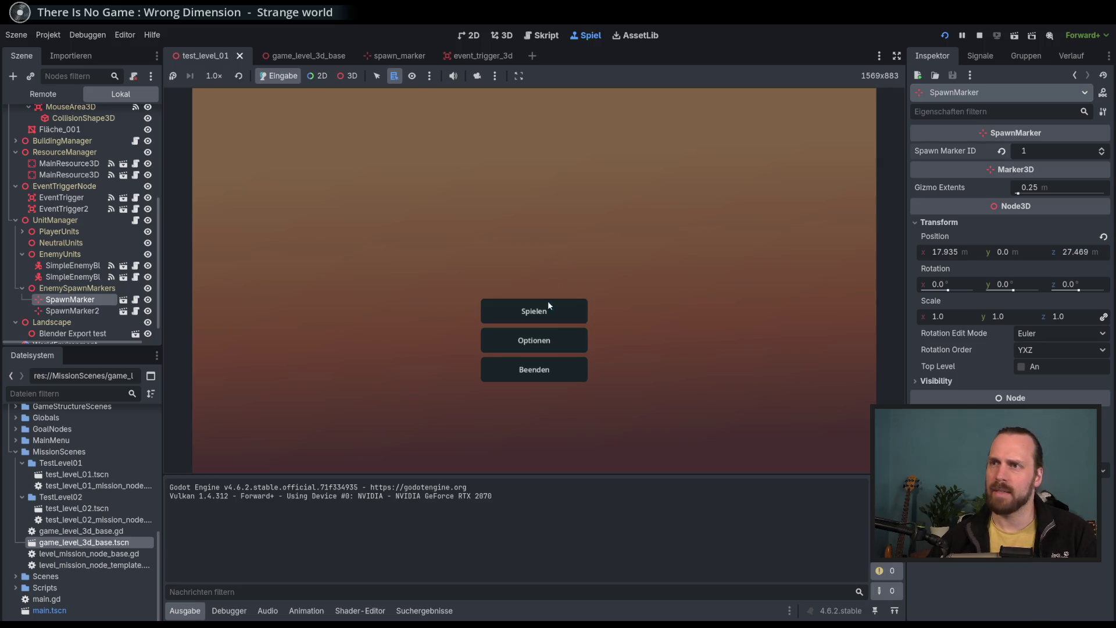
Play Test Mission 01, inspect the worker, Laser Dude and spawned enemy blobs, then stop the game.
{"action": "left_click", "coordinate": [548, 305]}
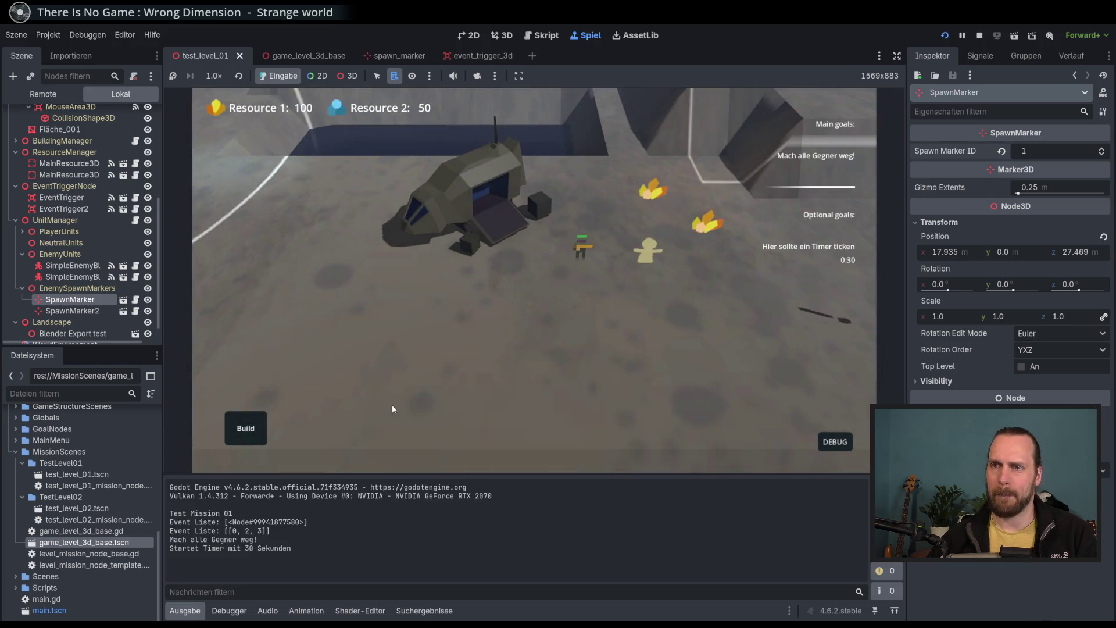
{"action": "left_click", "coordinate": [525, 244]}
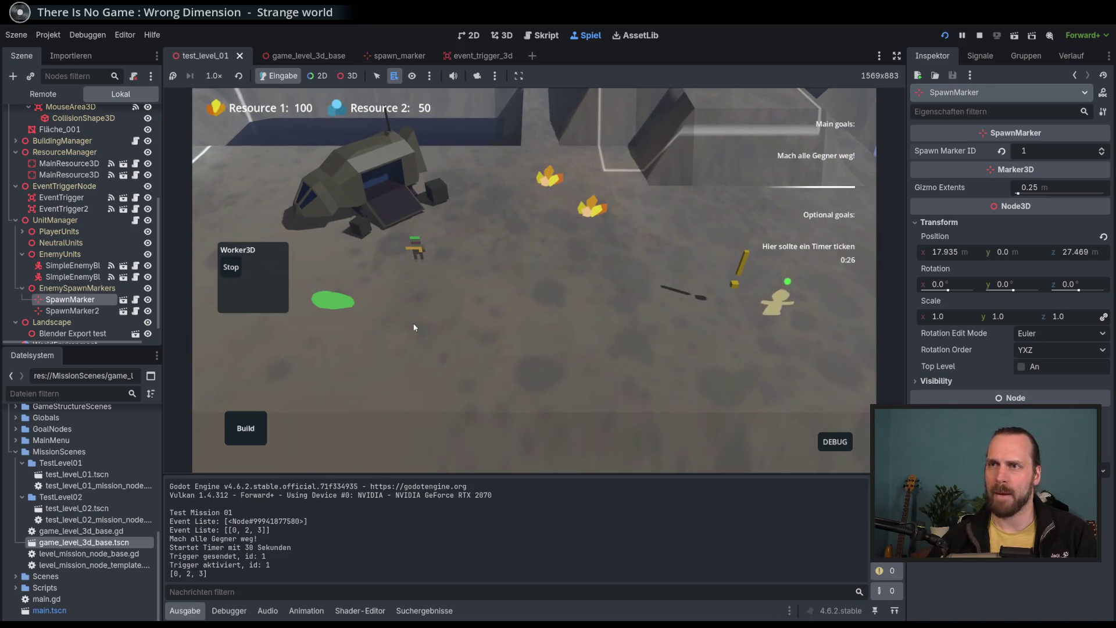
{"action": "left_click", "coordinate": [419, 253]}
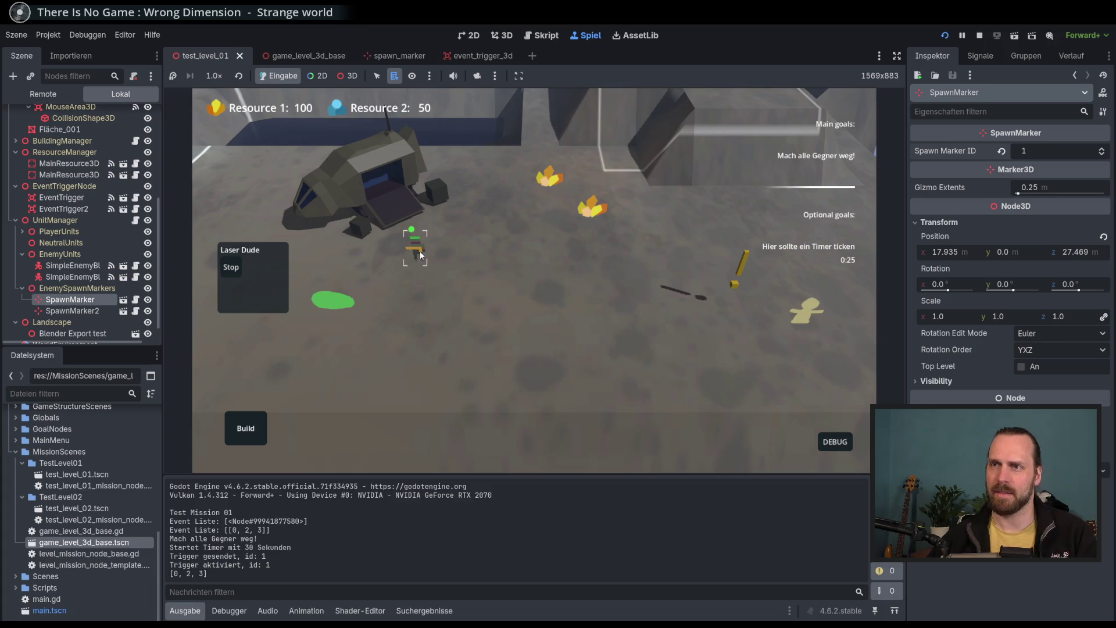
{"action": "left_click", "coordinate": [489, 315]}
{"action": "left_click", "coordinate": [329, 301]}
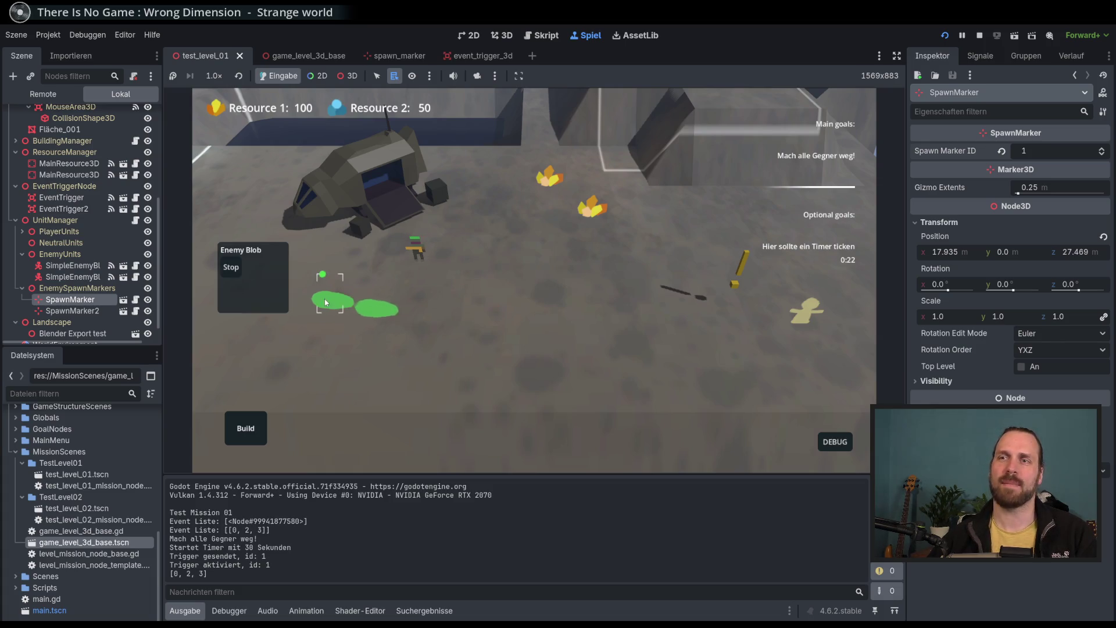
{"action": "left_click", "coordinate": [441, 366]}
{"action": "key", "text": "d"}
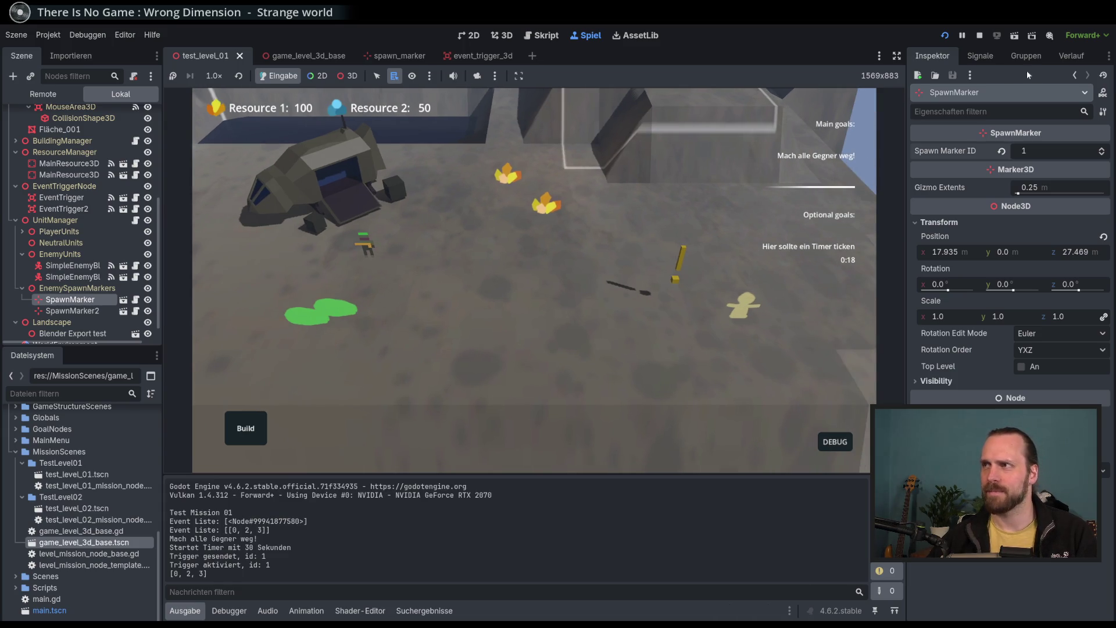
{"action": "key", "text": "F8"}
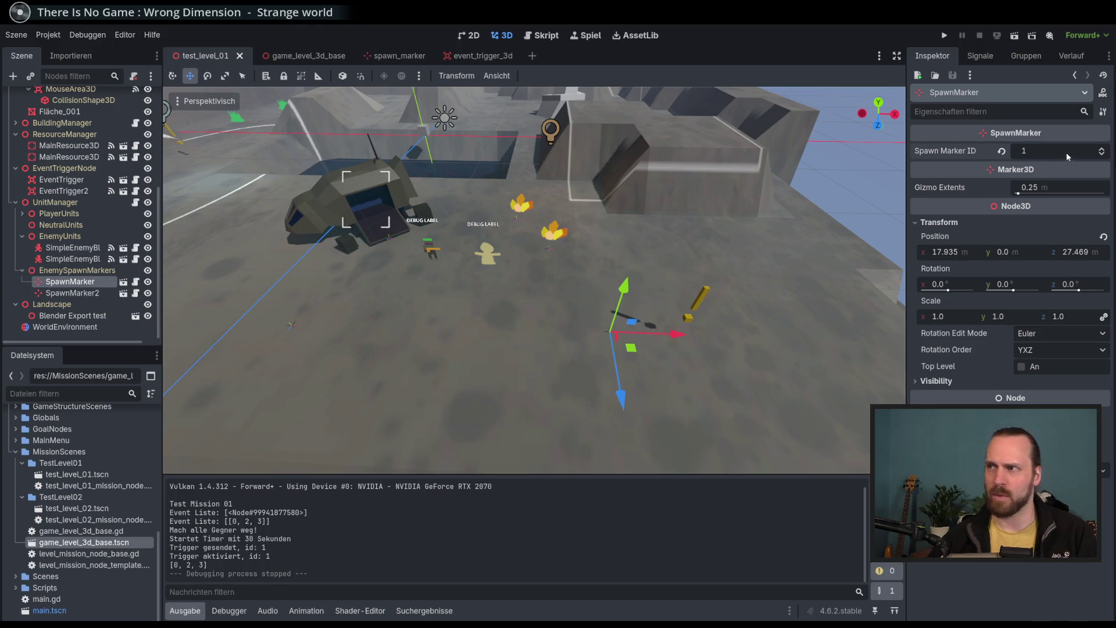
Set SpawnMarker2's Spawn Marker ID to 1, save, and view trigger_activated at line 165.
{"action": "left_click", "coordinate": [99, 294]}
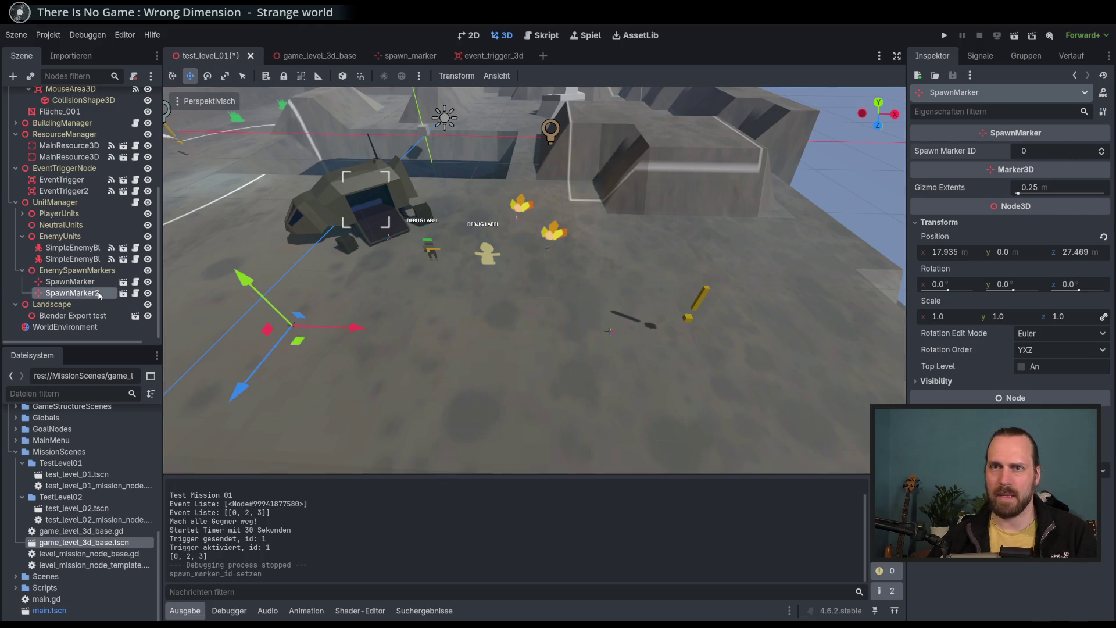
{"action": "left_click", "coordinate": [1103, 152]}
{"action": "key", "text": "ctrl+s"}
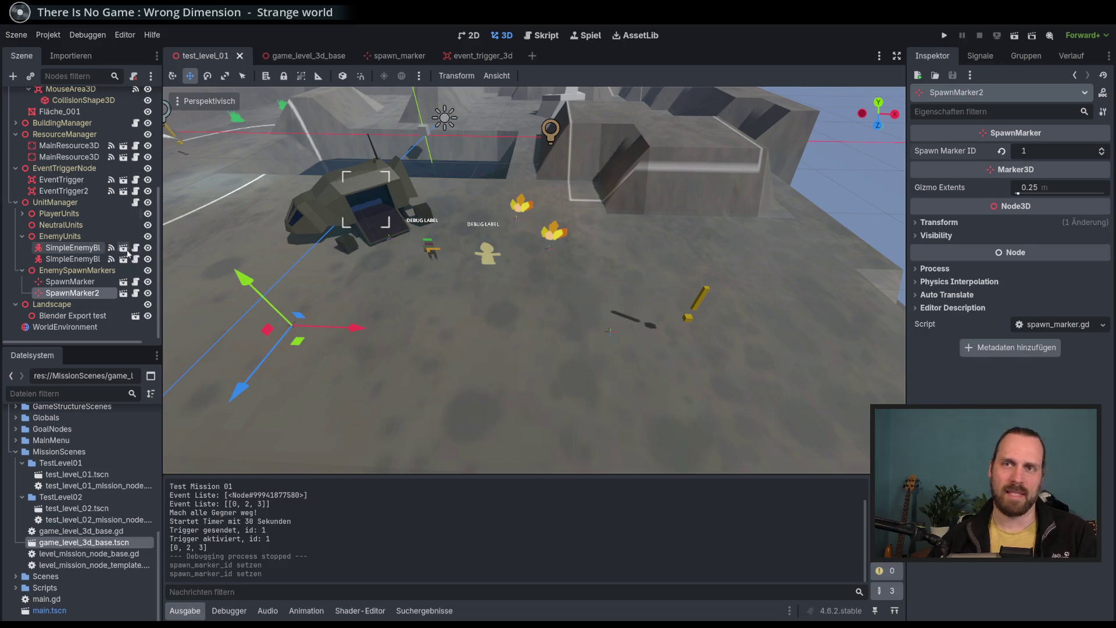
{"action": "left_click", "coordinate": [553, 36]}
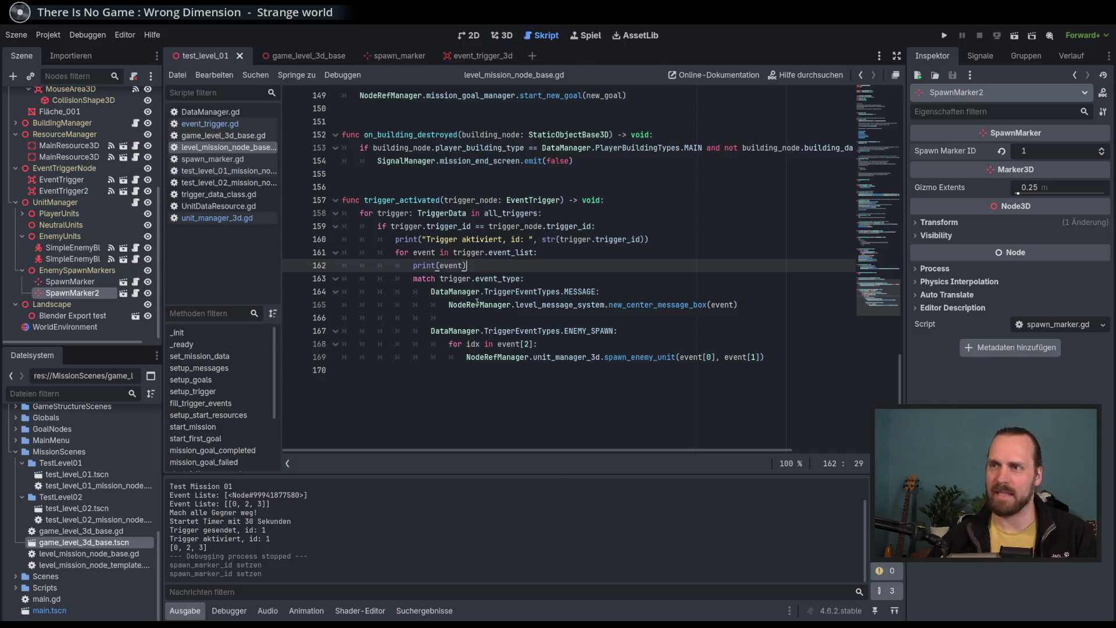
{"action": "left_click", "coordinate": [750, 302]}
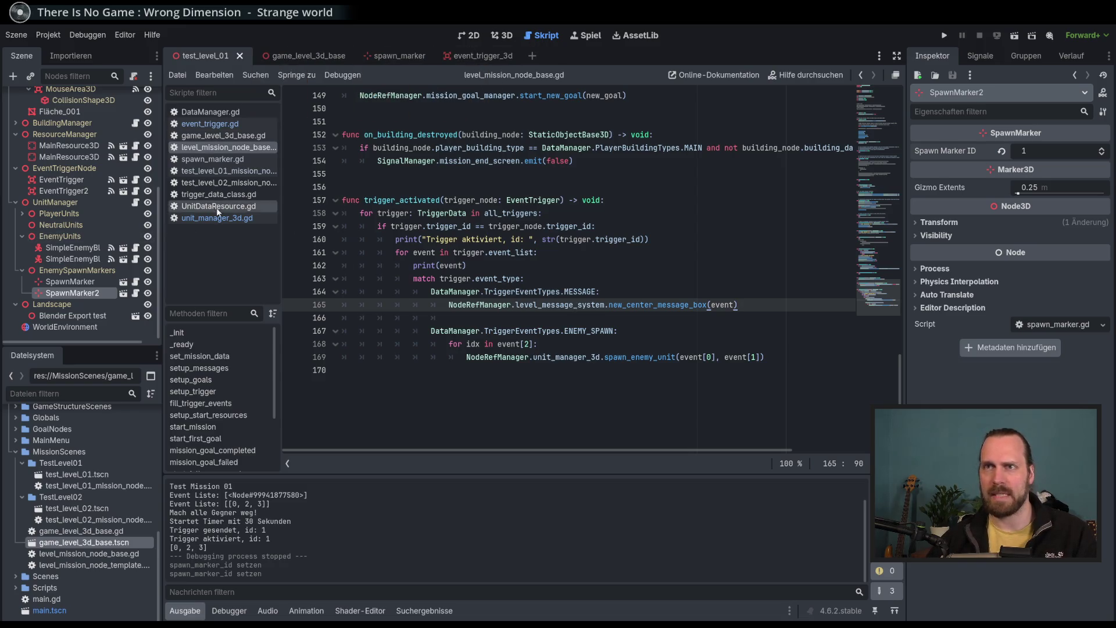
In test_level_01_mission_node.gd, change spawn_enemy_amount from 3 to 2.
{"action": "left_click", "coordinate": [226, 170]}
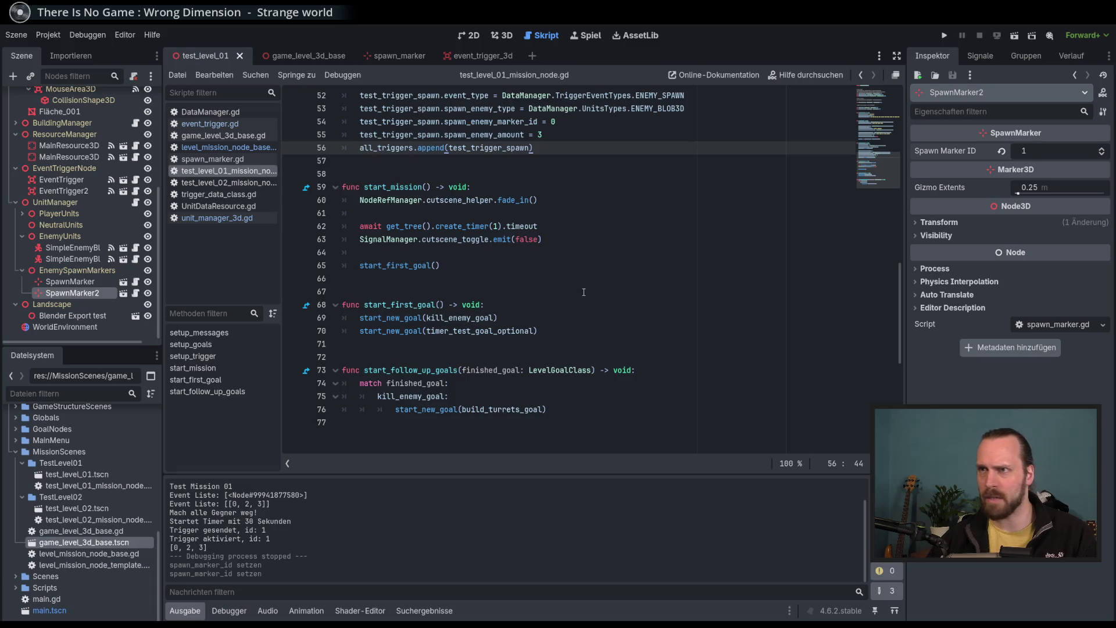
{"action": "scroll", "coordinate": [602, 335], "scroll_direction": "up", "scroll_amount": 5}
{"action": "left_click", "coordinate": [602, 334]}
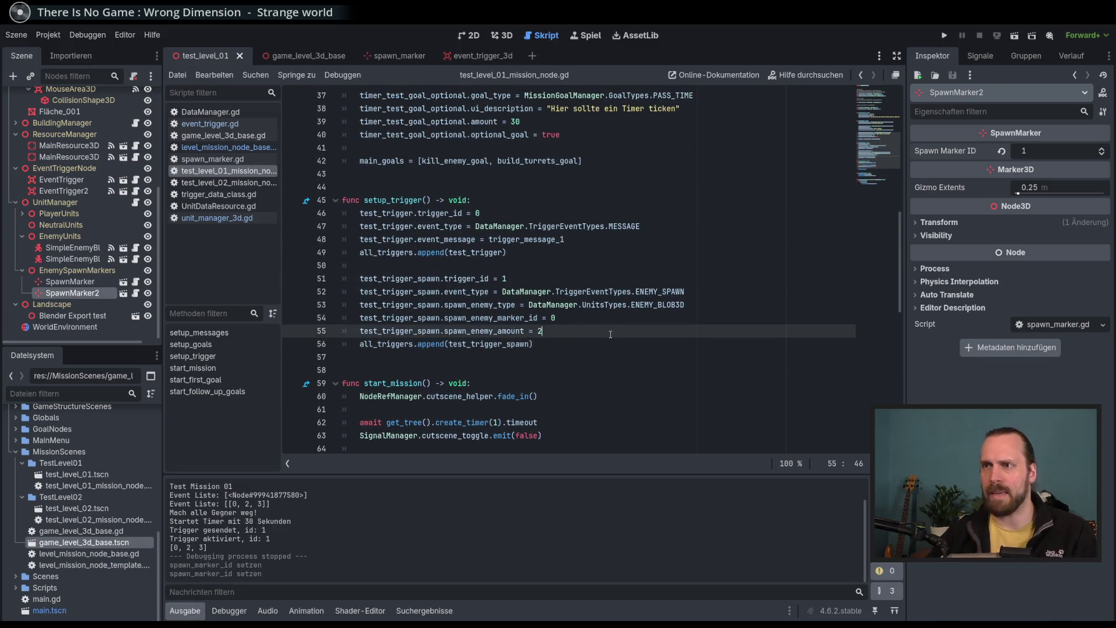
{"action": "key", "text": "BackSpace"}
{"action": "type", "text": "2"}
{"action": "key", "text": "Up"}
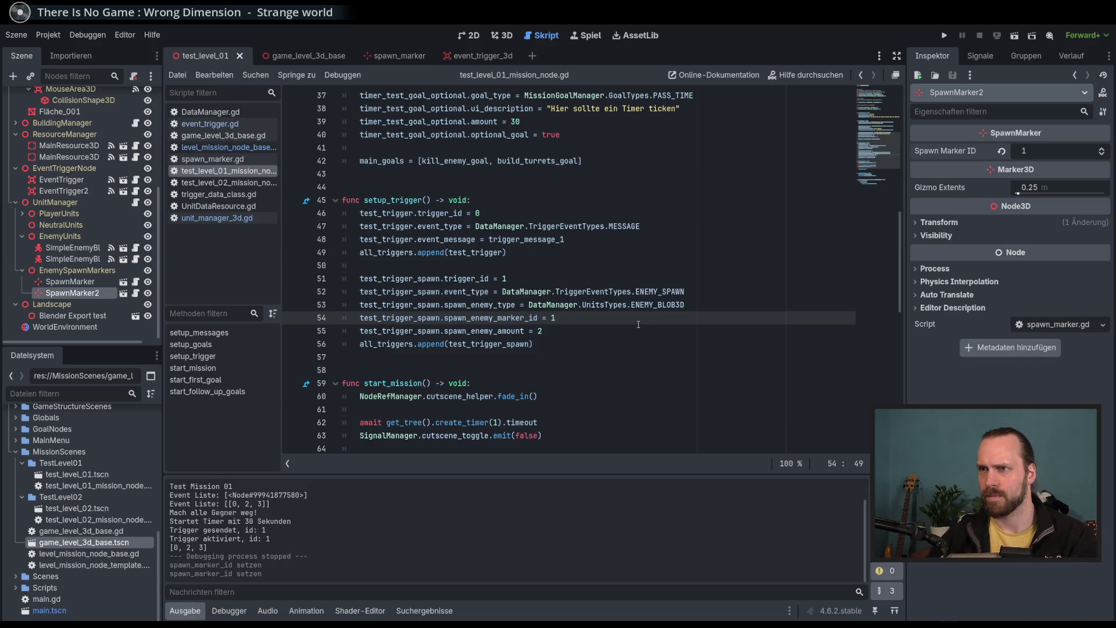
Run the game and start Test Mission 01.
{"action": "key", "text": "F5"}
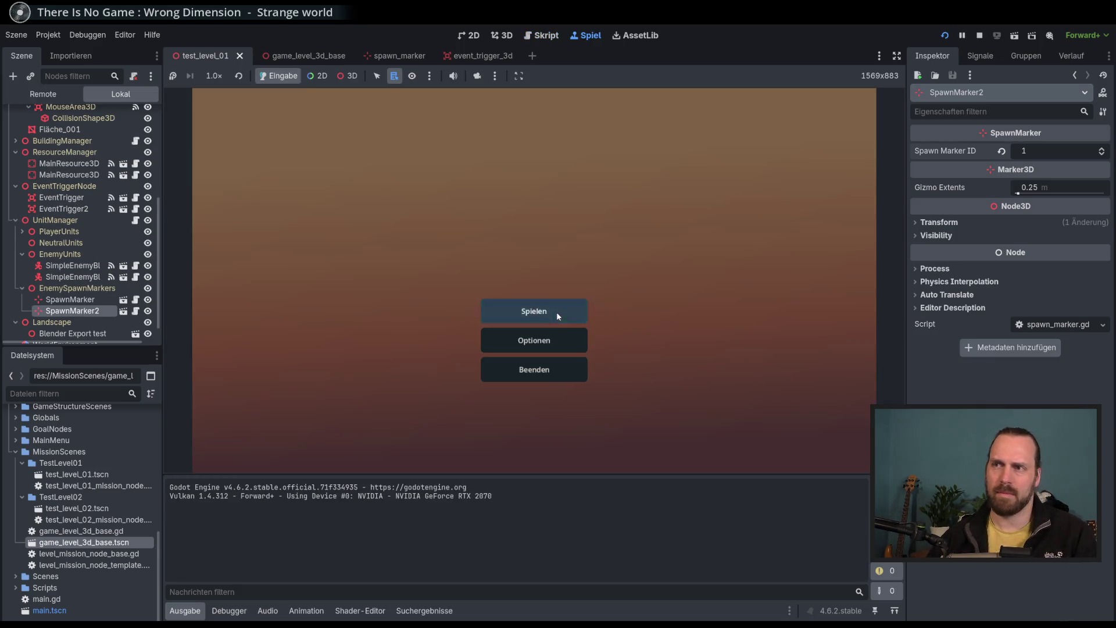
{"action": "left_click", "coordinate": [556, 312]}
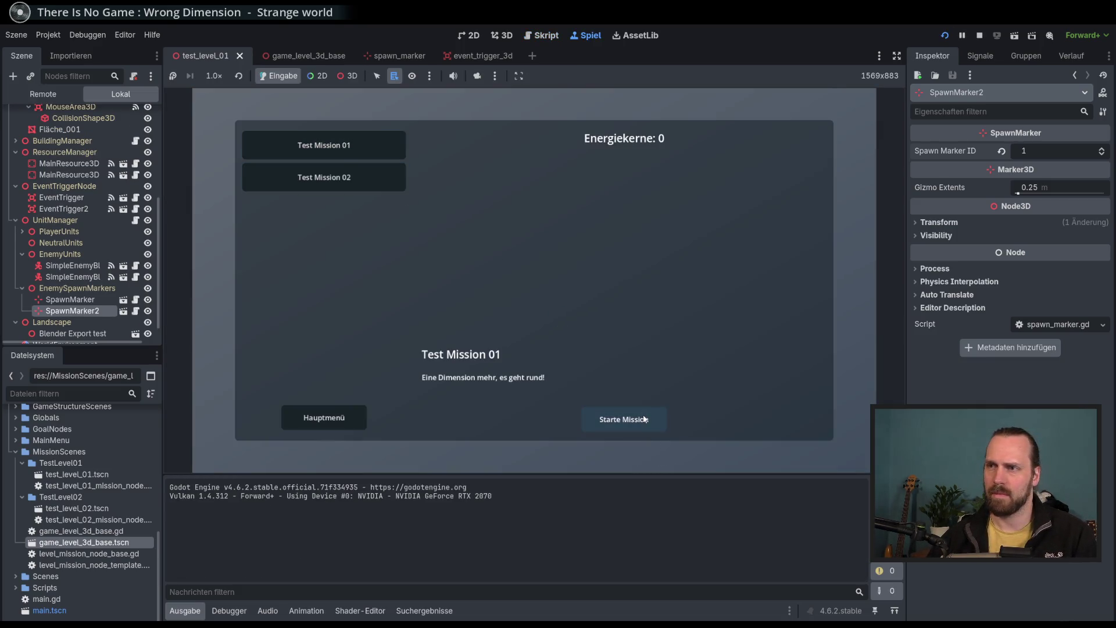
{"action": "left_click", "coordinate": [659, 377]}
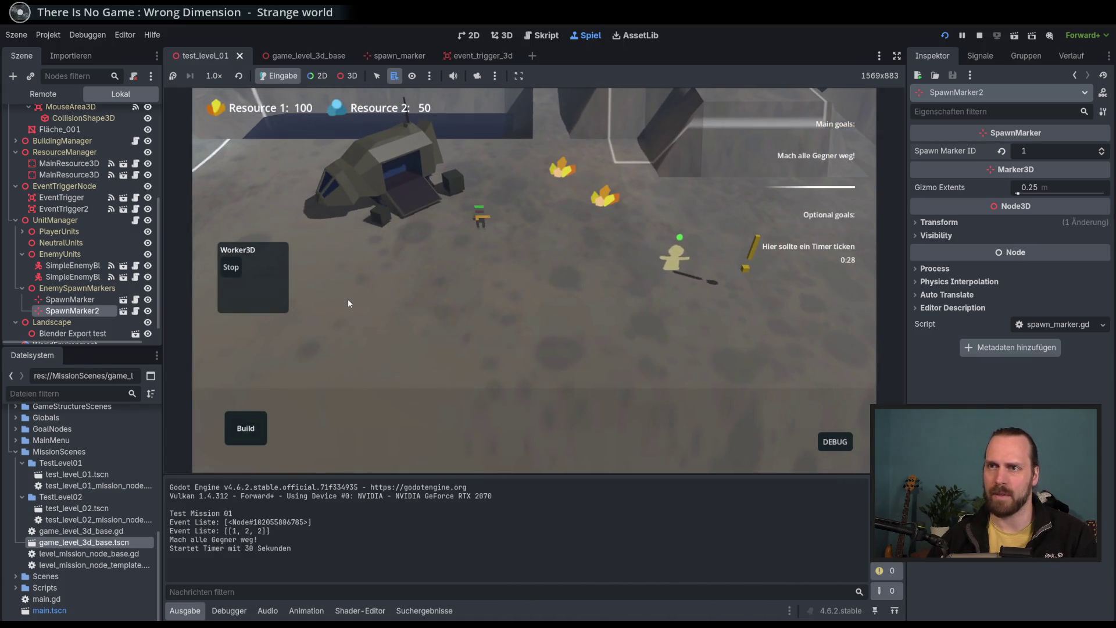
Move the worker and inspect the spawned enemy blob while panning toward the ship.
{"action": "right_click", "coordinate": [348, 298]}
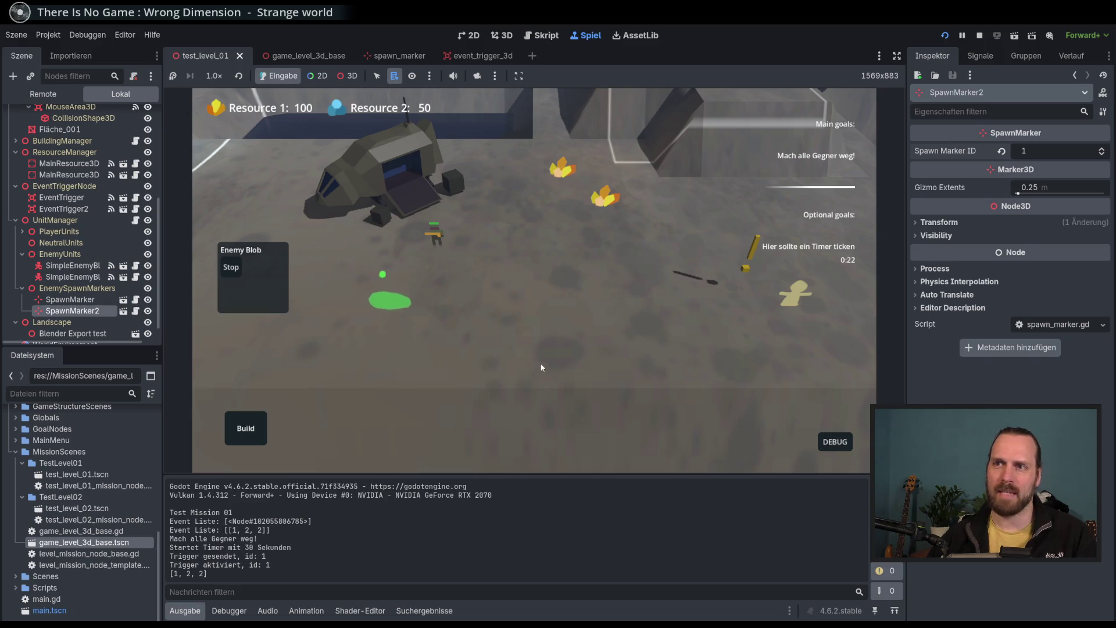
{"action": "left_click", "coordinate": [444, 322]}
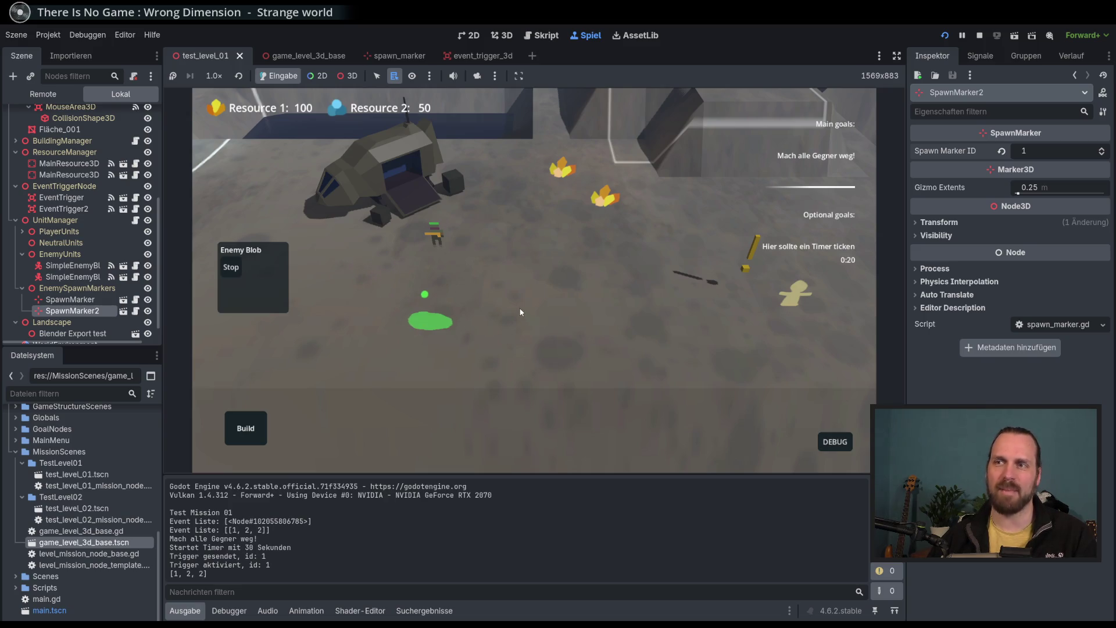
{"action": "left_click", "coordinate": [382, 284]}
{"action": "mouse_move", "coordinate": [441, 336]}
{"action": "left_mouse_down"}
{"action": "mouse_move", "coordinate": [714, 393]}
{"action": "mouse_move", "coordinate": [803, 323]}
{"action": "mouse_move", "coordinate": [498, 364]}
{"action": "mouse_move", "coordinate": [503, 354]}
{"action": "mouse_move", "coordinate": [563, 358]}
{"action": "mouse_move", "coordinate": [555, 343]}
{"action": "left_mouse_up"}
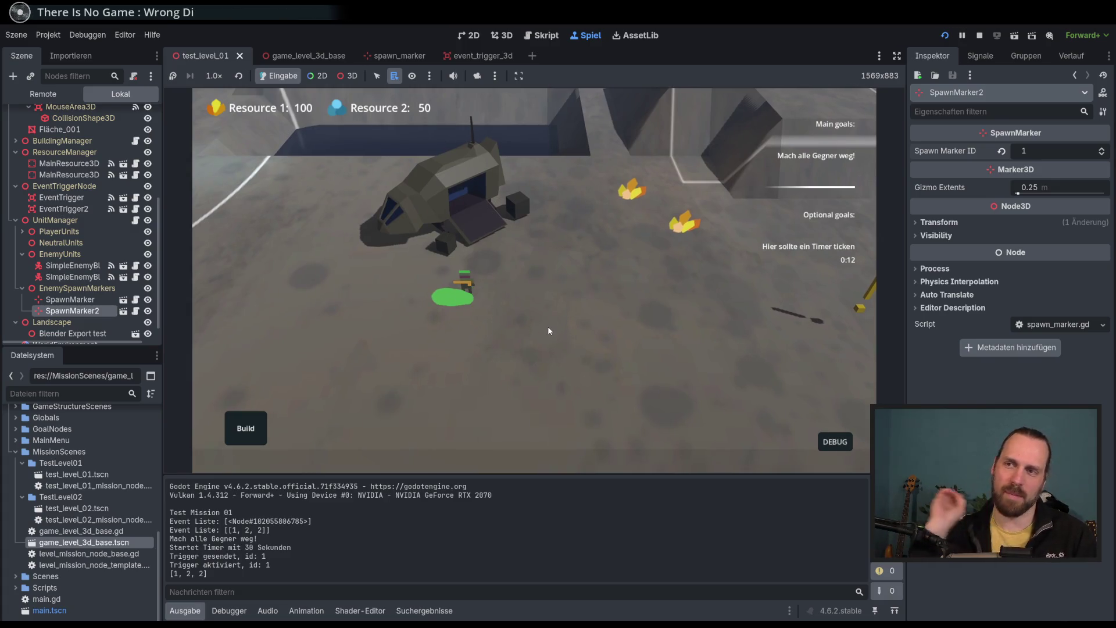
{"action": "mouse_move", "coordinate": [547, 326]}
{"action": "left_mouse_down"}
{"action": "mouse_move", "coordinate": [497, 288]}
{"action": "mouse_move", "coordinate": [542, 330]}
{"action": "left_mouse_up"}
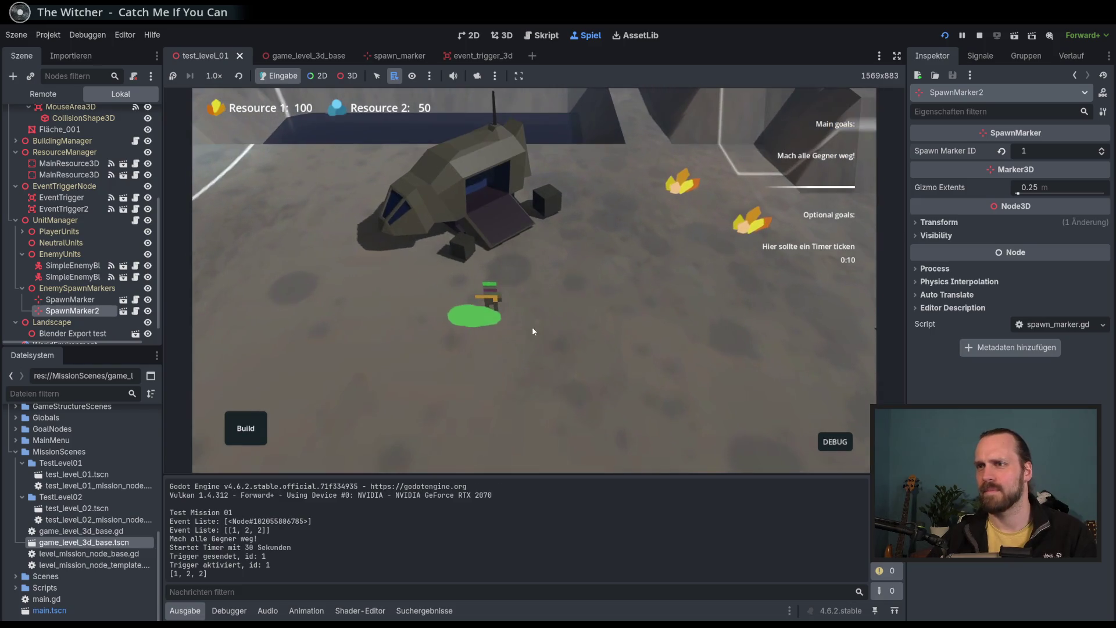
{"action": "left_click", "coordinate": [452, 323]}
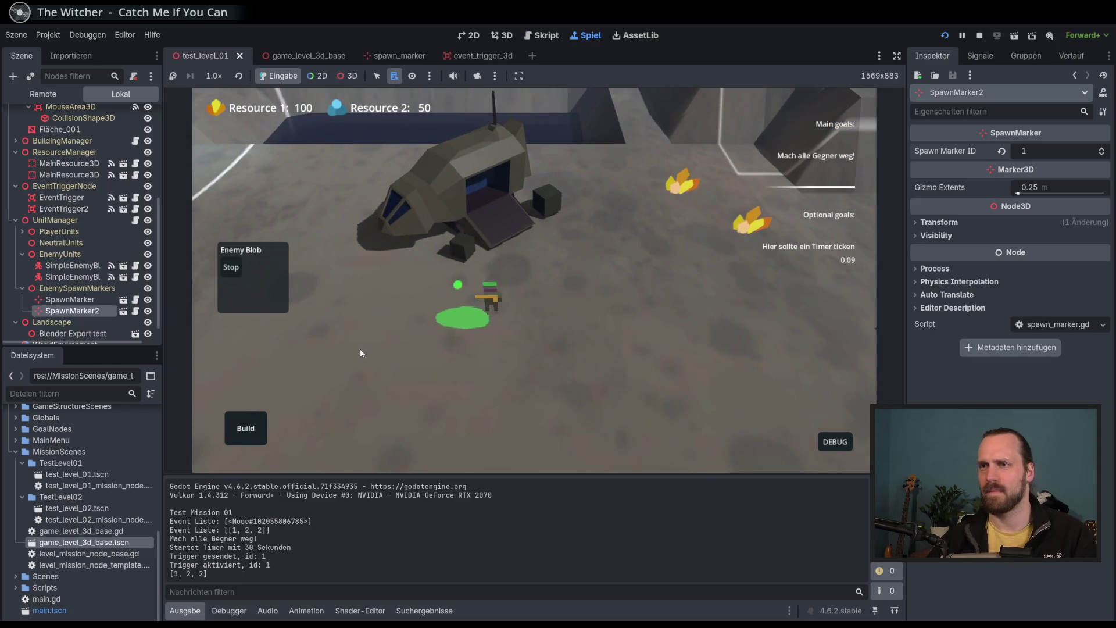
{"action": "left_click_drag", "start_coordinate": [361, 353], "coordinate": [549, 364]}
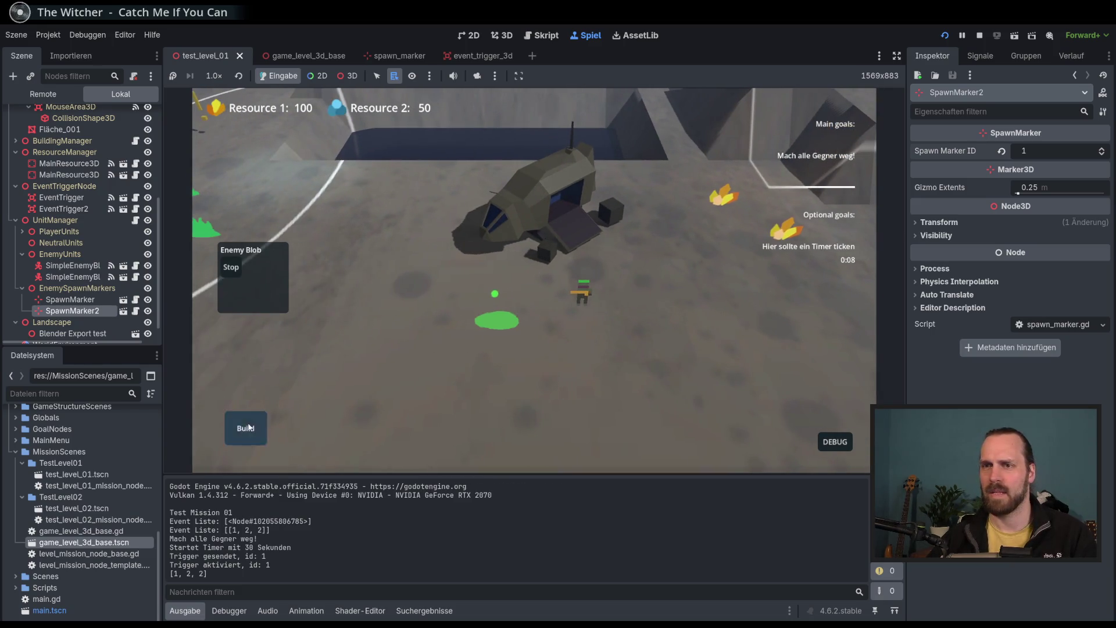
Build a Laser Turret, station the Laser Dude inside it, then stop the playtest.
{"action": "left_click", "coordinate": [245, 428]}
{"action": "left_click", "coordinate": [253, 378]}
{"action": "left_click", "coordinate": [425, 318]}
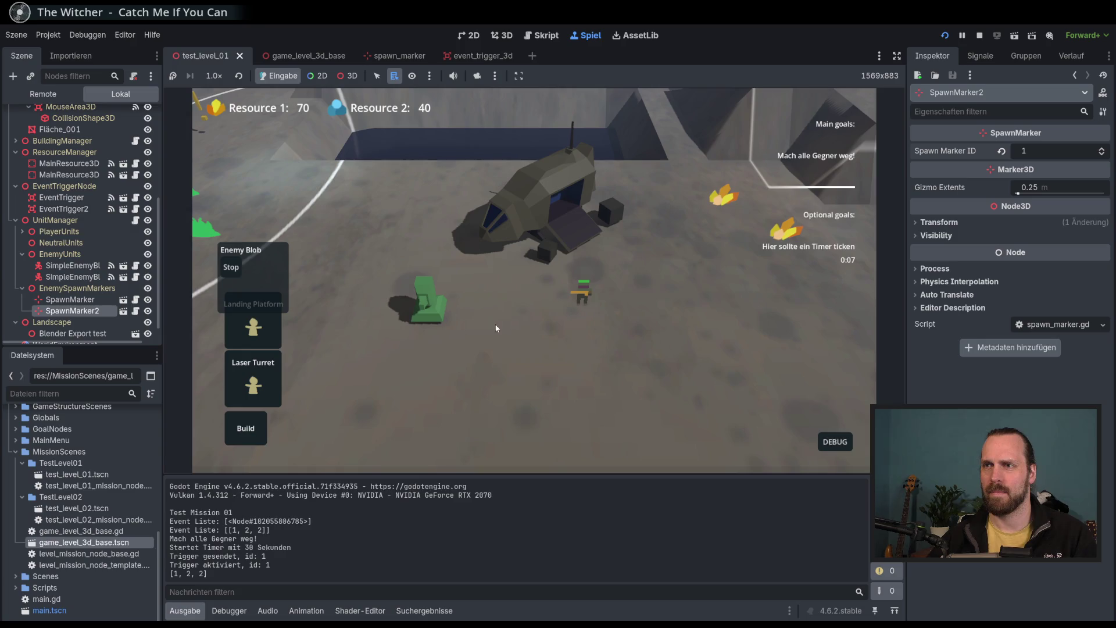
{"action": "left_click", "coordinate": [582, 295]}
{"action": "left_click_drag", "start_coordinate": [518, 384], "coordinate": [610, 372]}
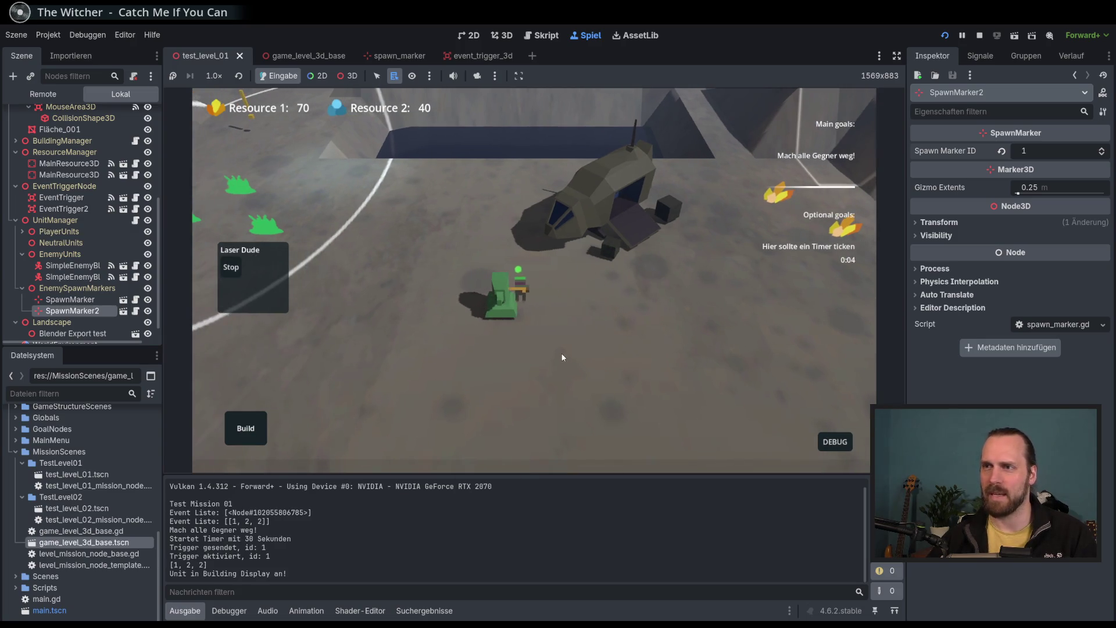
{"action": "left_click", "coordinate": [515, 309]}
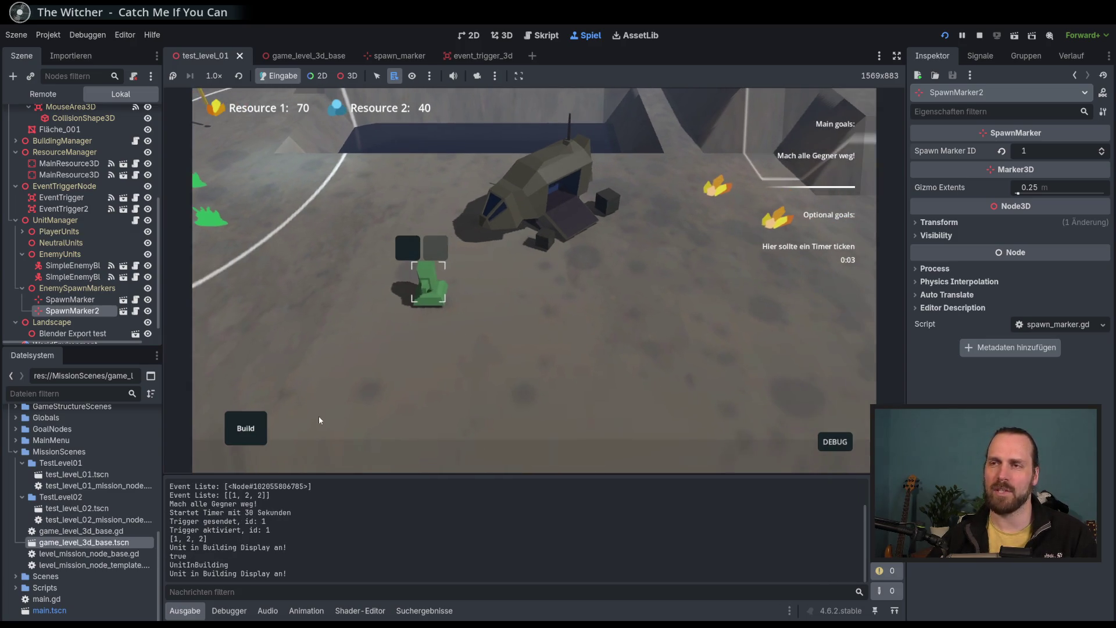
{"action": "key", "text": "d"}
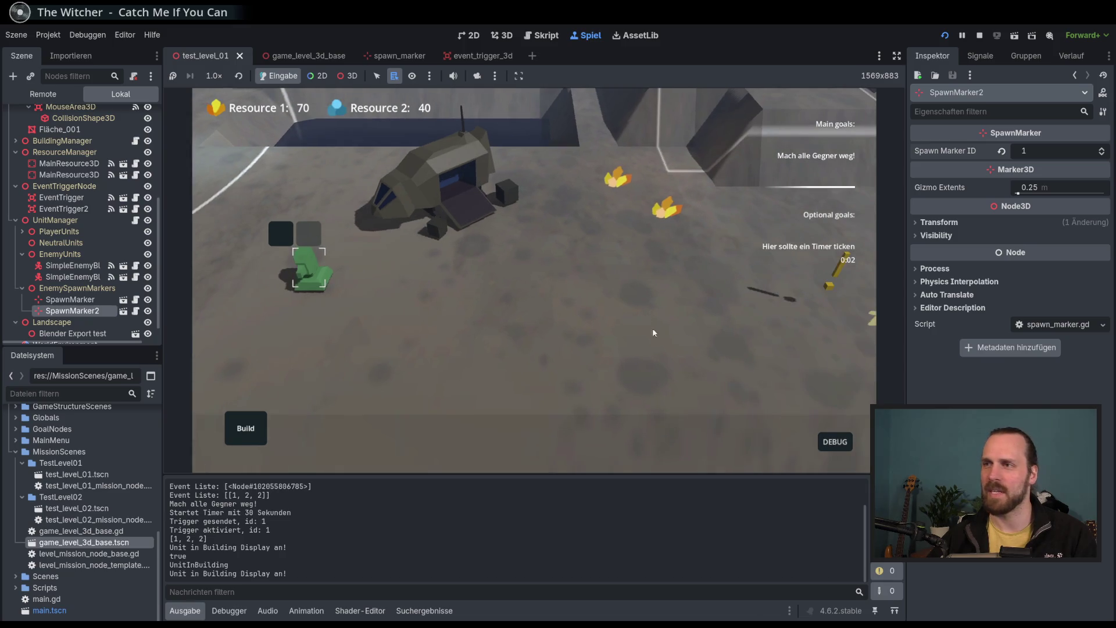
{"action": "left_click", "coordinate": [621, 325]}
{"action": "key", "text": "F8"}
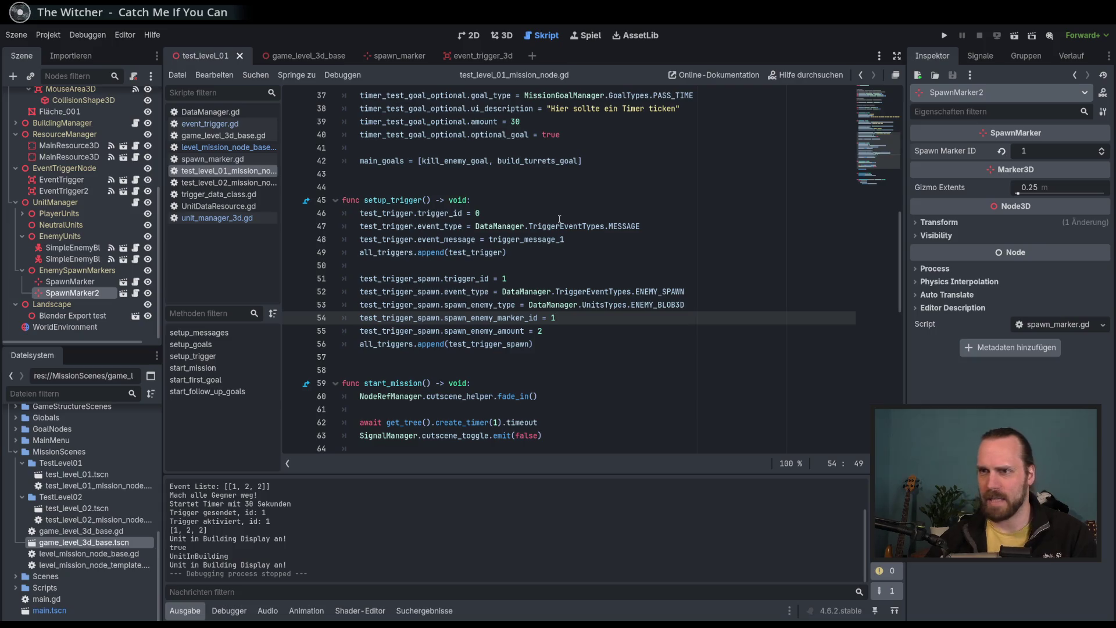
Check the spawn enemy amount line, then return to the test_level_01 3D view.
{"action": "left_click", "coordinate": [614, 333]}
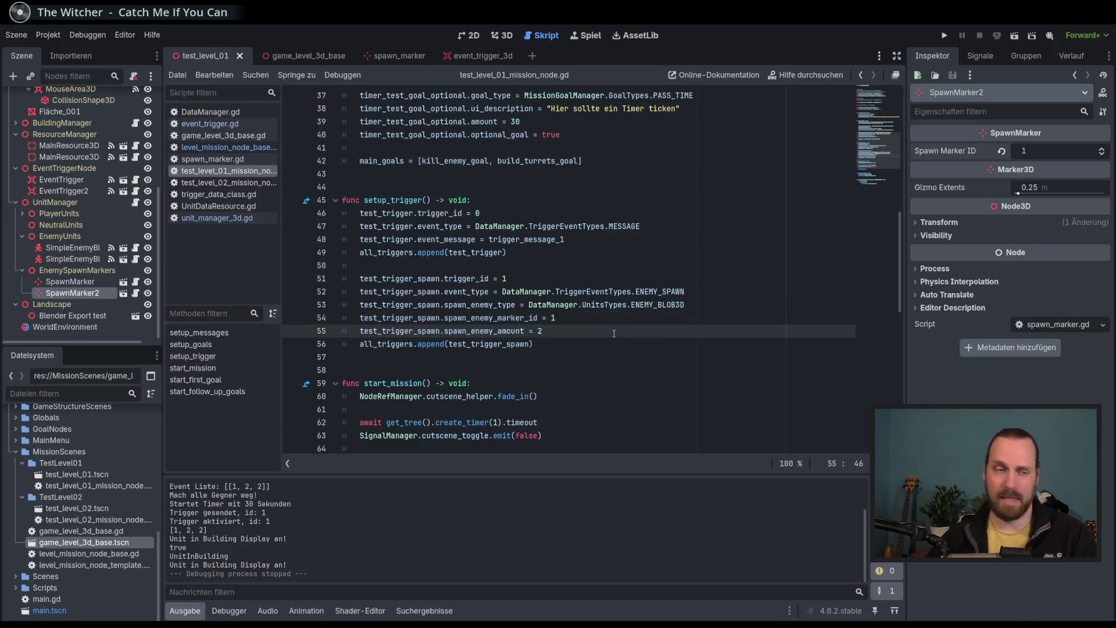
{"action": "left_click", "coordinate": [504, 40]}
{"action": "scroll", "coordinate": [502, 279], "scroll_direction": "down", "scroll_amount": 5}
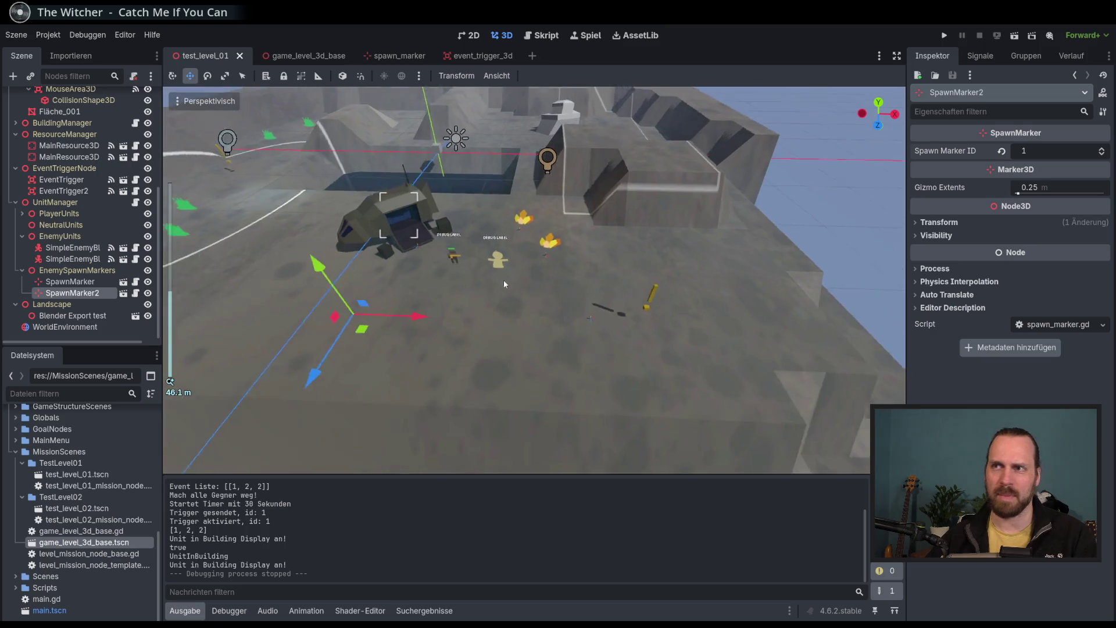
{"action": "scroll", "coordinate": [465, 284], "scroll_direction": "up", "scroll_amount": 2}
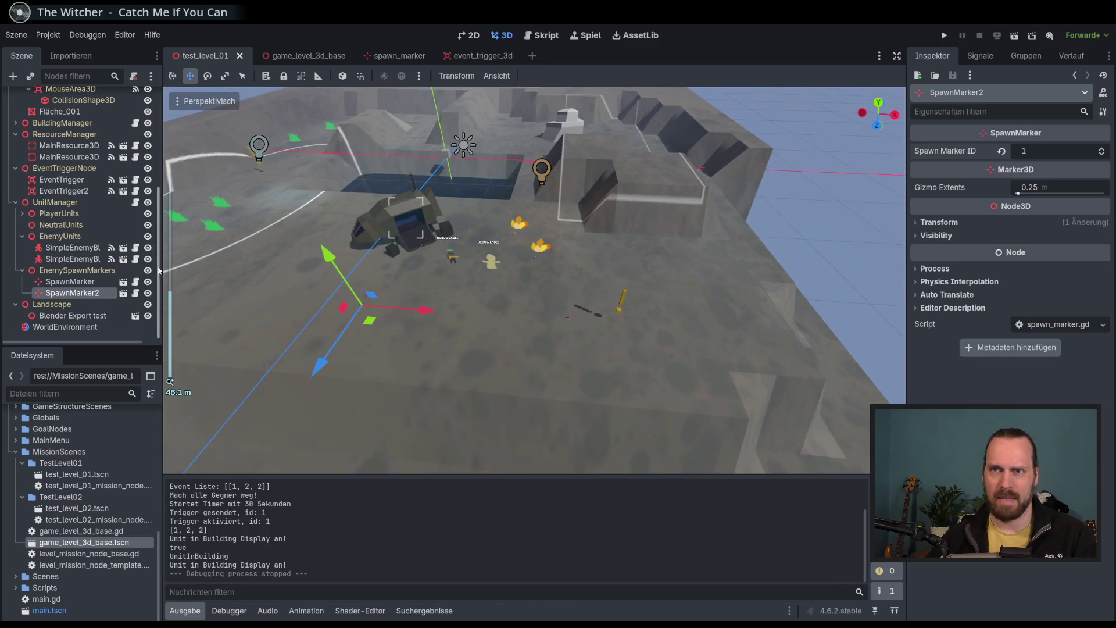
{"action": "scroll", "coordinate": [159, 270], "scroll_direction": "up", "scroll_amount": 5}
{"action": "scroll", "coordinate": [163, 276], "scroll_direction": "down", "scroll_amount": 8}
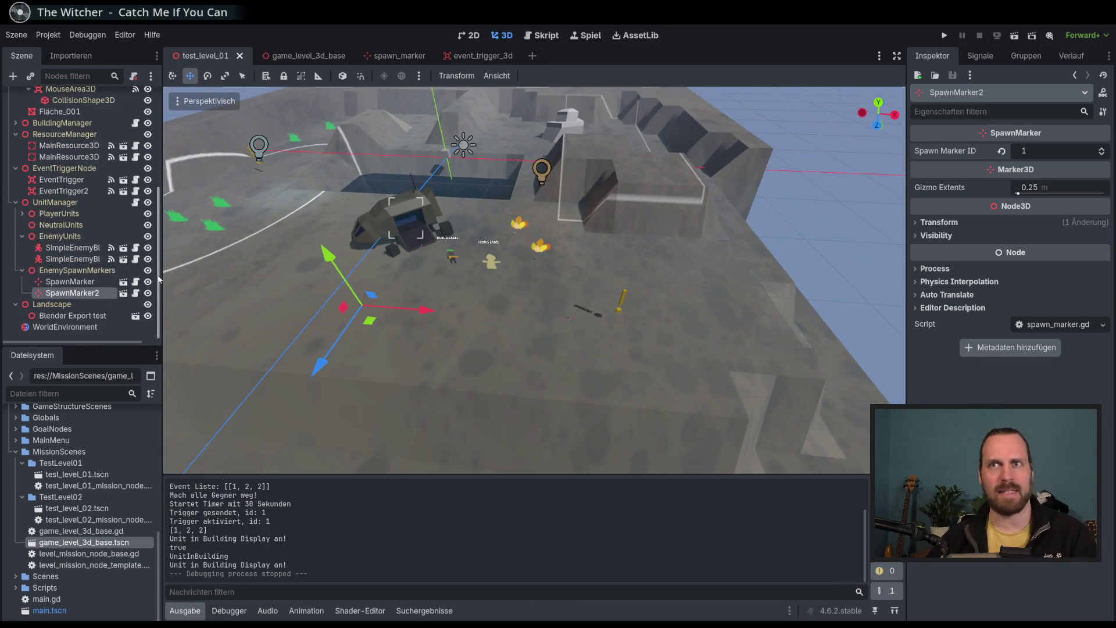
{"action": "scroll", "coordinate": [160, 184], "scroll_direction": "up", "scroll_amount": 6}
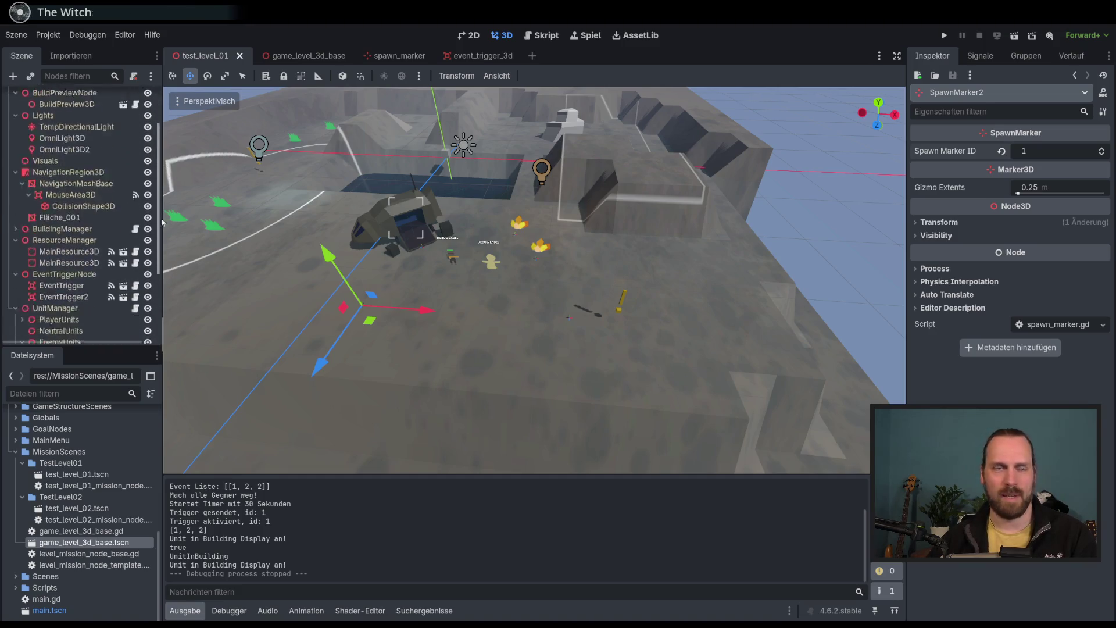
{"action": "scroll", "coordinate": [151, 186], "scroll_direction": "down", "scroll_amount": 5}
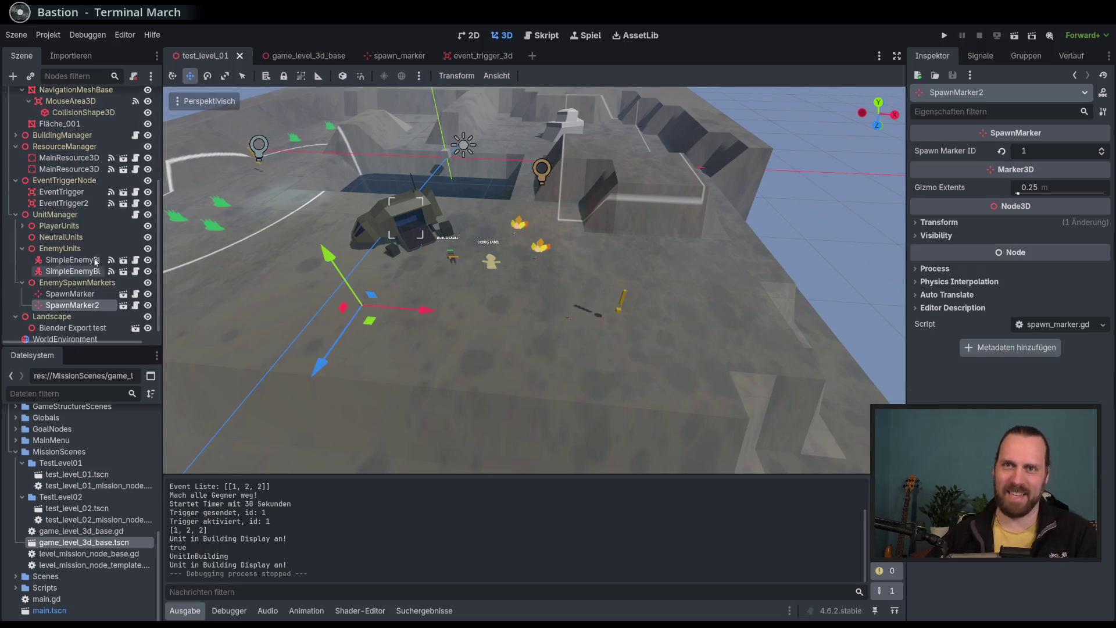
Widen the scene and file docks and run the project again.
{"action": "left_click_drag", "start_coordinate": [161, 250], "coordinate": [176, 145]}
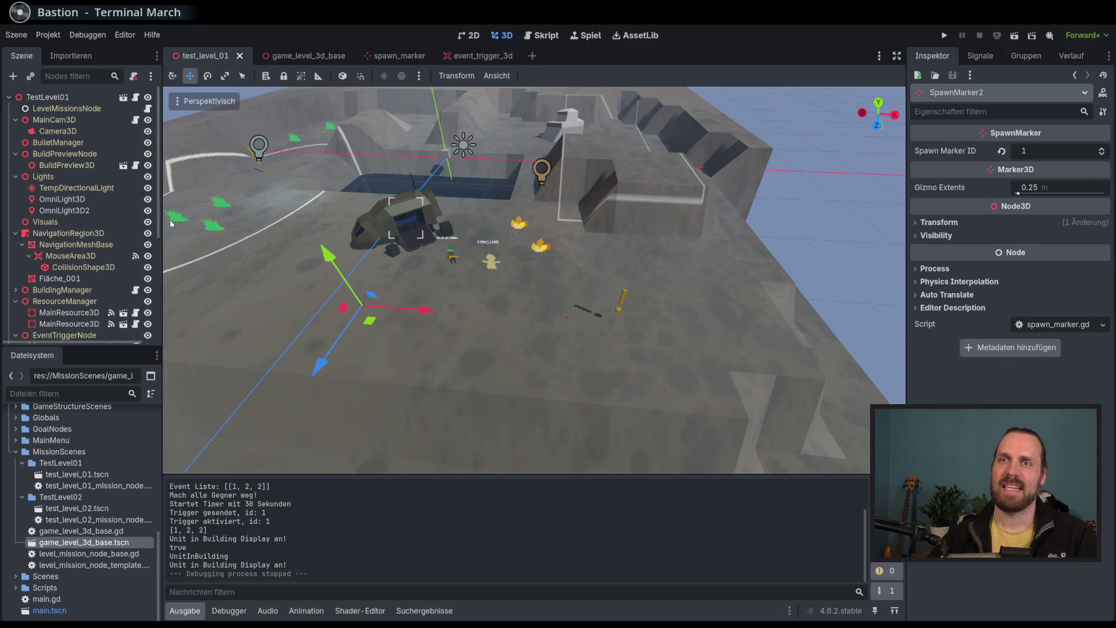
{"action": "left_click_drag", "start_coordinate": [164, 219], "coordinate": [183, 219]}
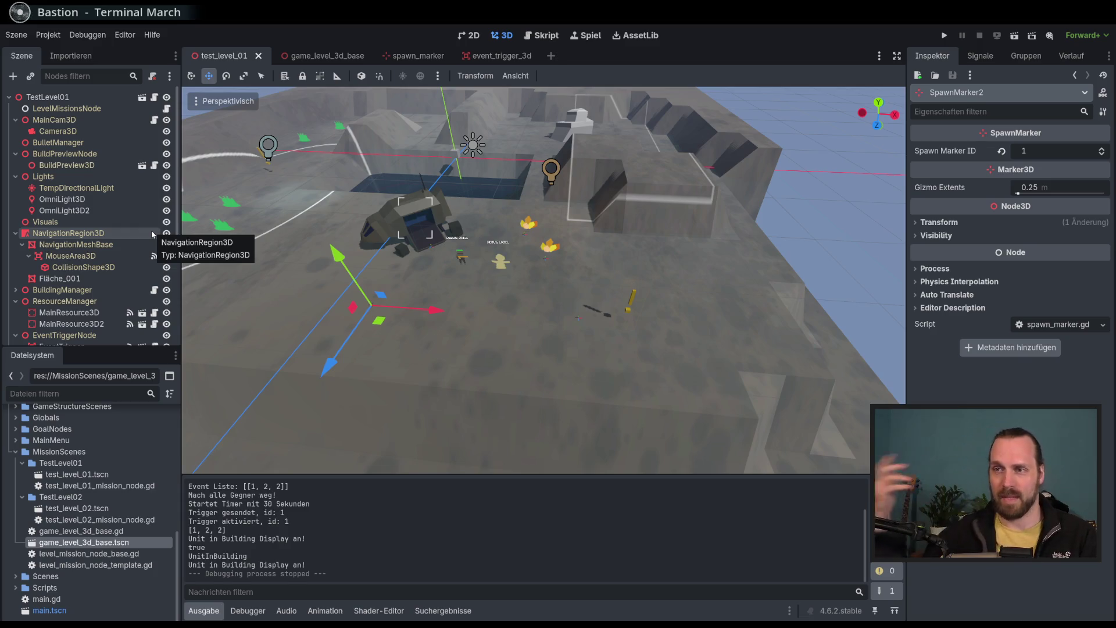
{"action": "key", "text": "F5"}
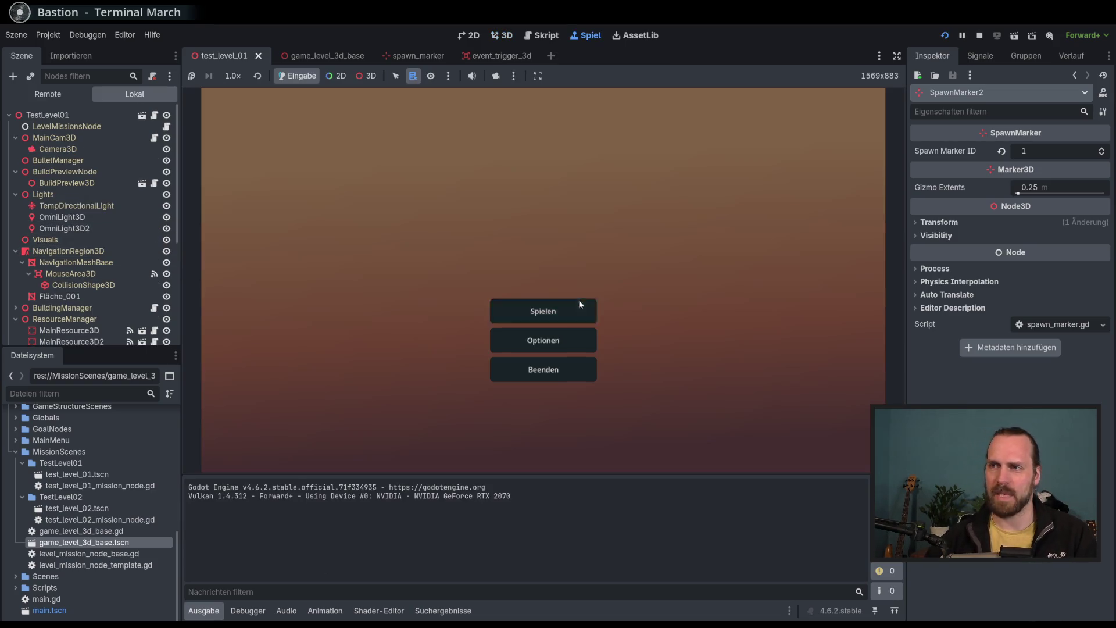
Start Test Mission 01, build a Laser Turret and Landing Platform, and recruit two soldiers.
{"action": "left_click", "coordinate": [580, 303]}
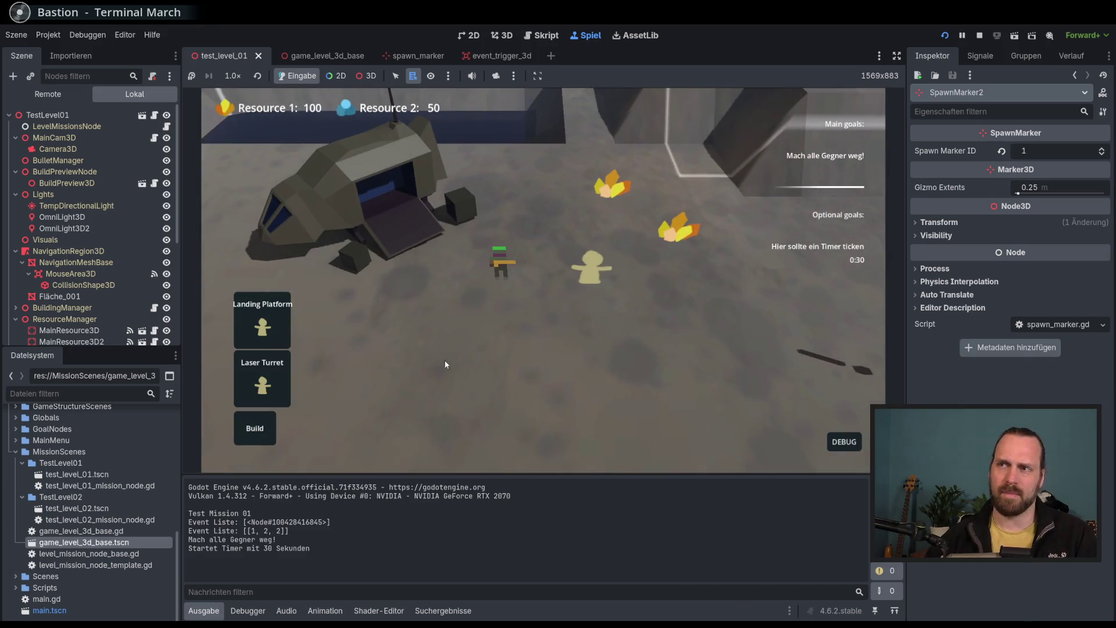
{"action": "left_click", "coordinate": [496, 277]}
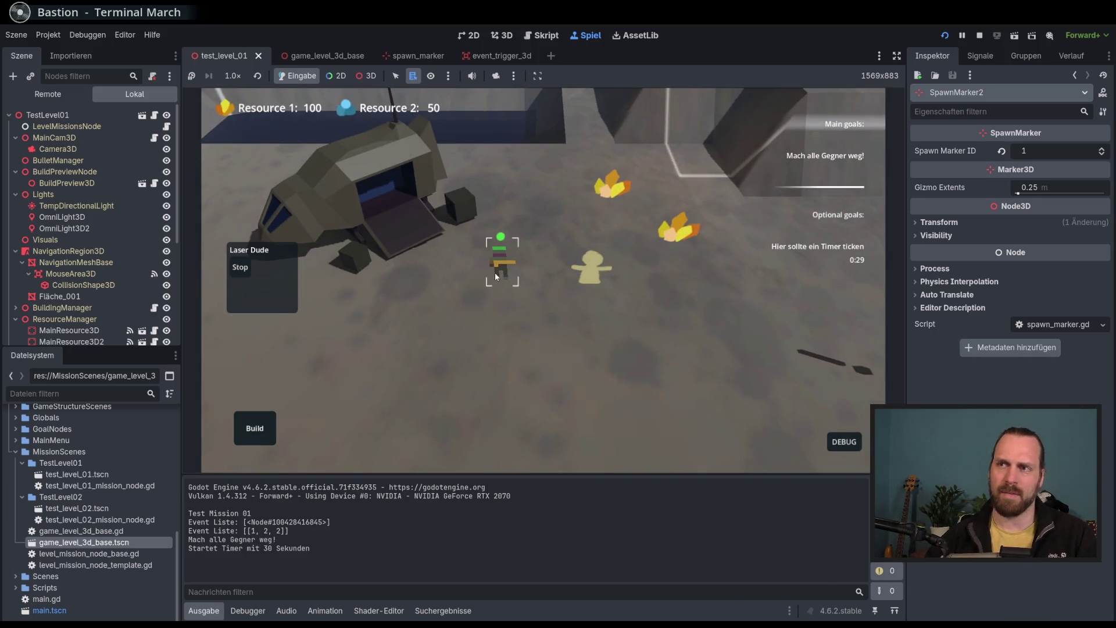
{"action": "left_click", "coordinate": [255, 428]}
{"action": "left_click", "coordinate": [263, 384]}
{"action": "left_click", "coordinate": [407, 389]}
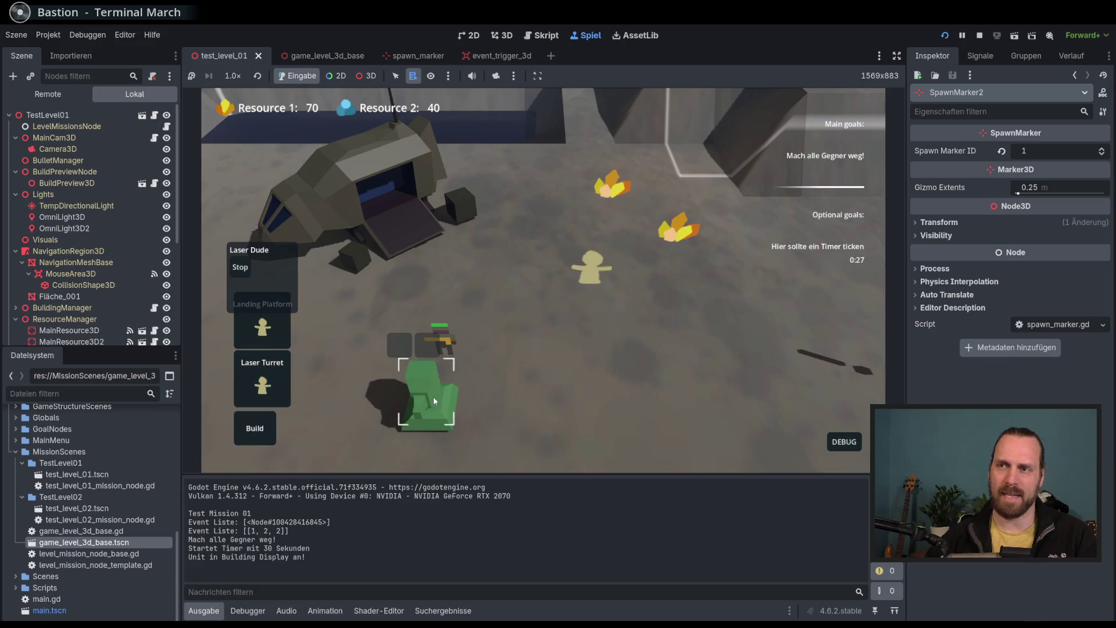
{"action": "left_click", "coordinate": [592, 401]}
{"action": "left_click", "coordinate": [591, 383]}
{"action": "left_click", "coordinate": [618, 356]}
{"action": "left_click", "coordinate": [617, 355]}
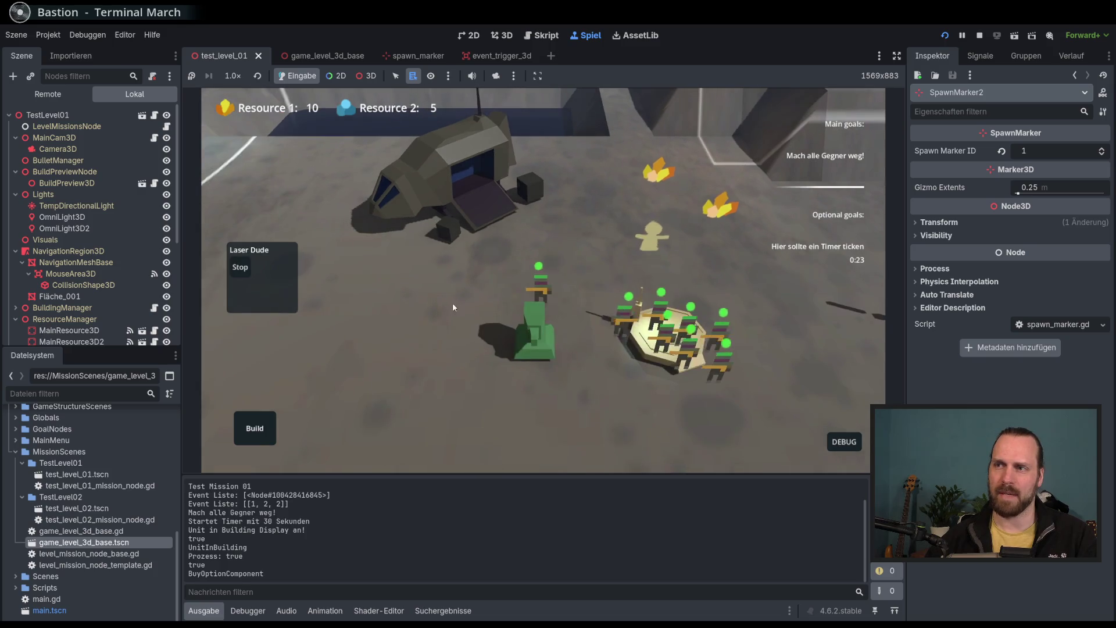
Move the soldiers beside the turret, box-select the squad, and pan across the map.
{"action": "right_click", "coordinate": [403, 348]}
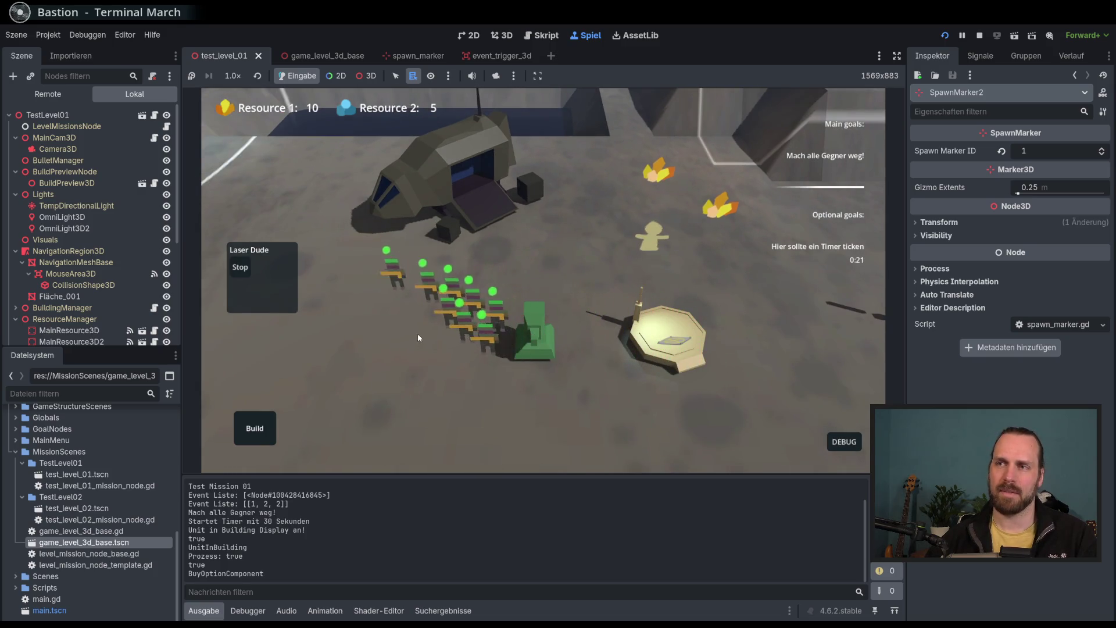
{"action": "left_click", "coordinate": [411, 357]}
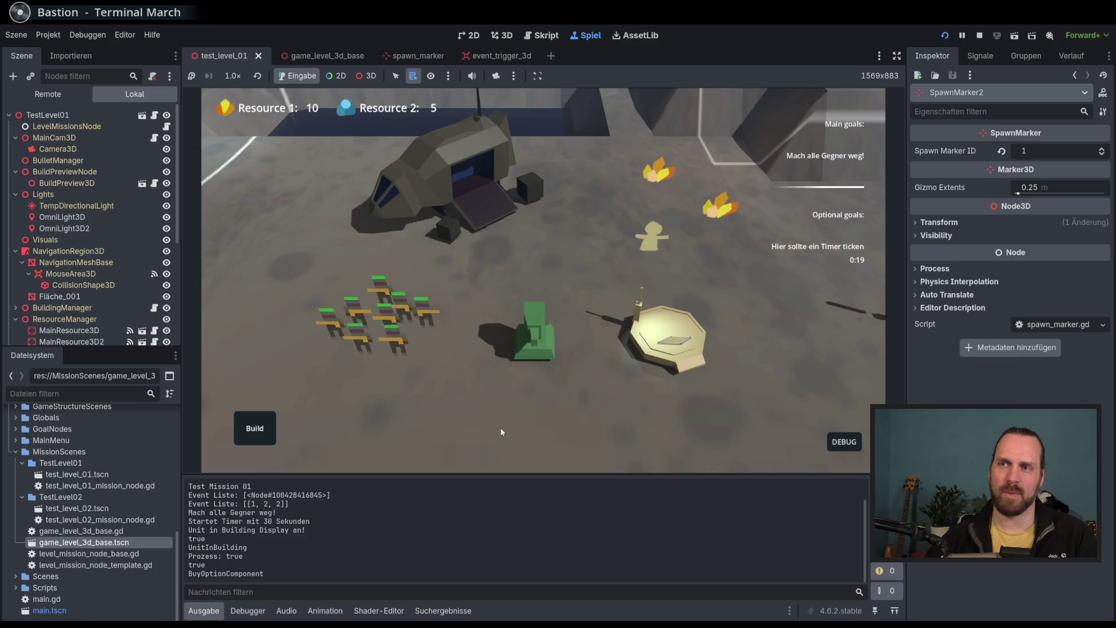
{"action": "left_click_drag", "start_coordinate": [523, 261], "coordinate": [584, 334]}
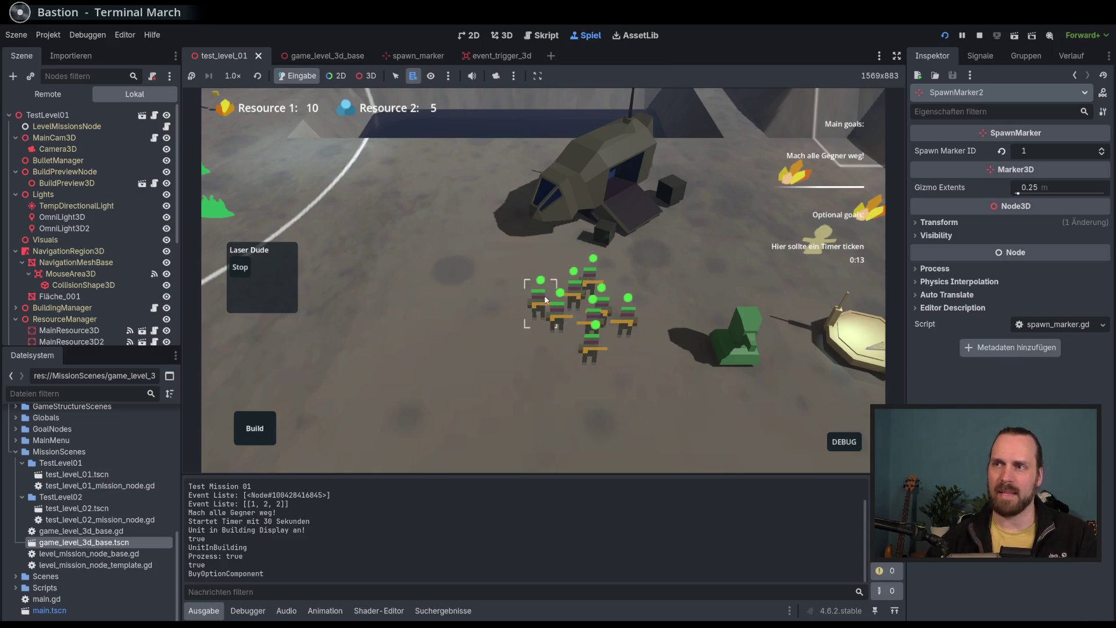
{"action": "left_click_drag", "start_coordinate": [562, 321], "coordinate": [659, 353]}
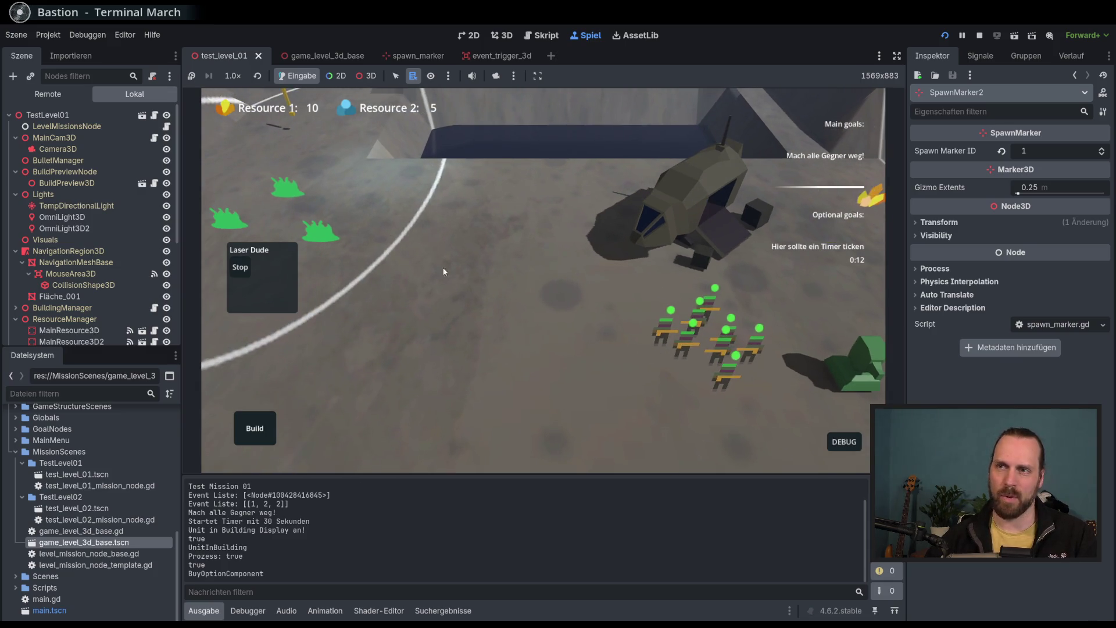
{"action": "key", "text": "d"}
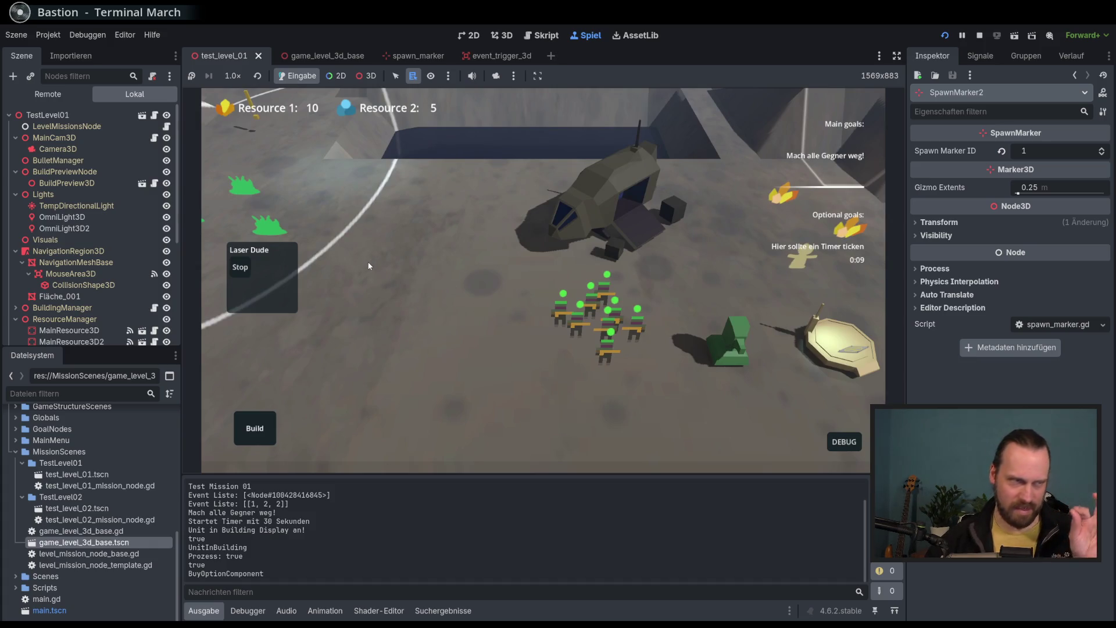
{"action": "key", "text": "d"}
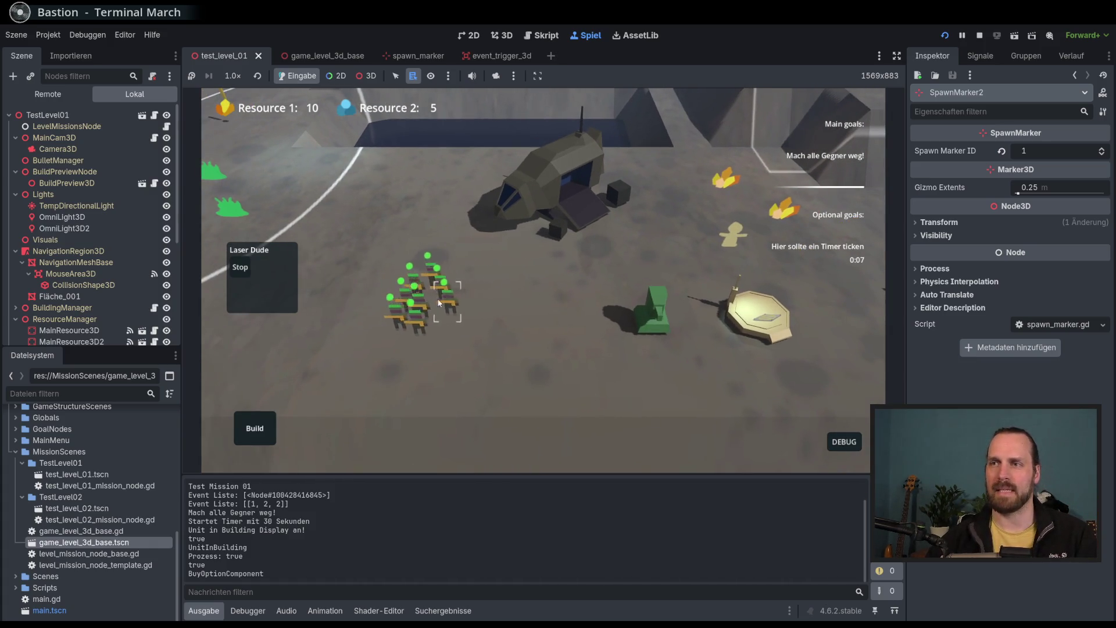
{"action": "left_click", "coordinate": [430, 299]}
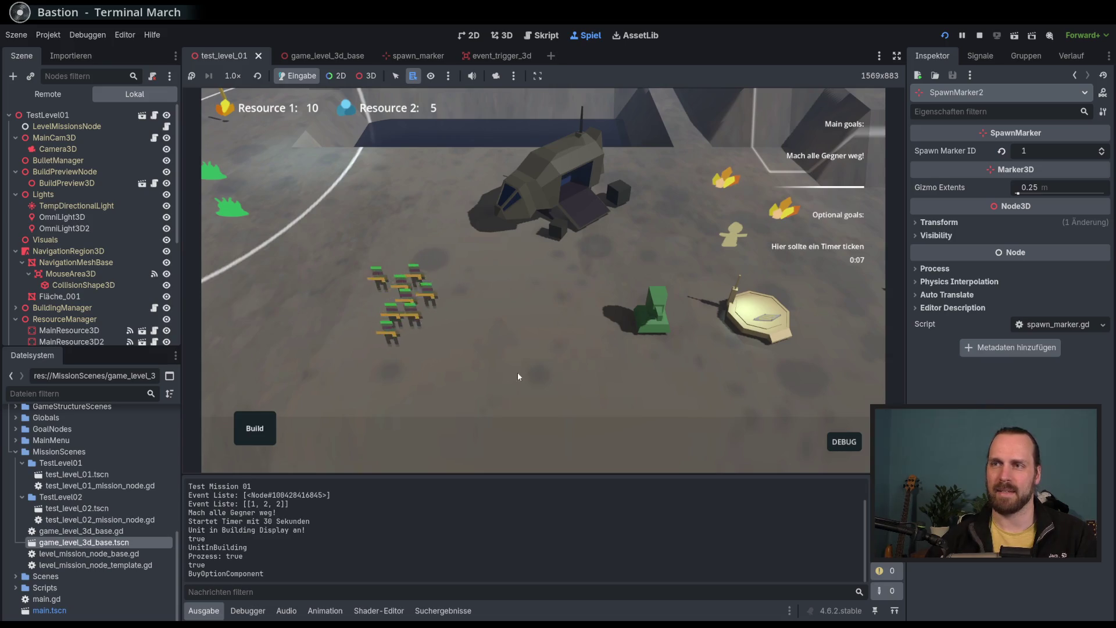
{"action": "left_click", "coordinate": [383, 313]}
{"action": "scroll", "coordinate": [529, 325], "scroll_direction": "up", "scroll_amount": 3}
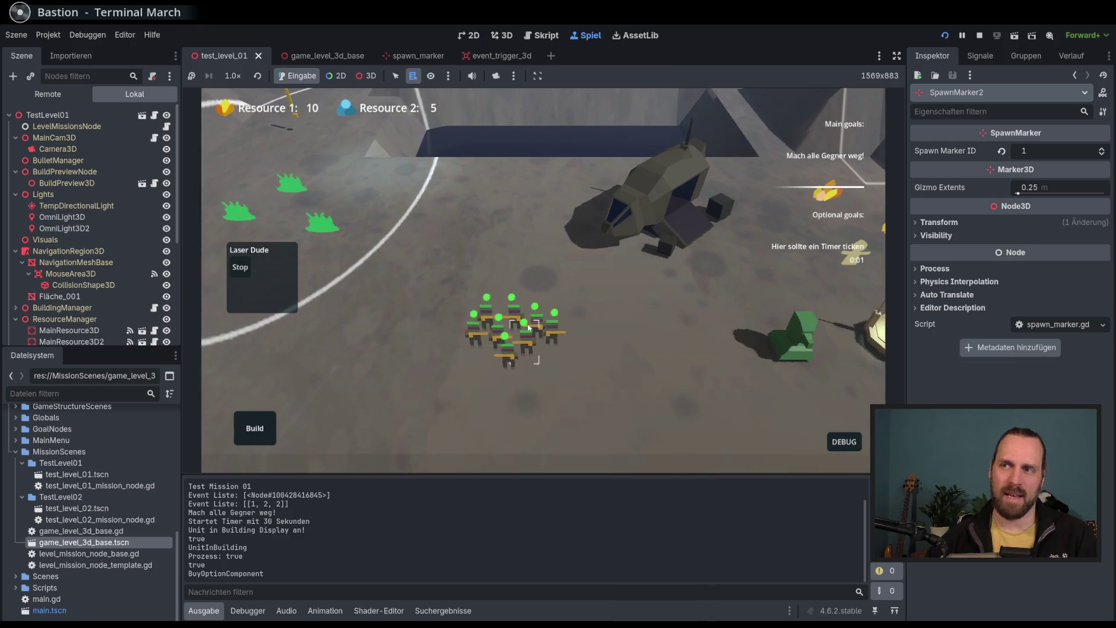
{"action": "scroll", "coordinate": [553, 388], "scroll_direction": "down", "scroll_amount": 3}
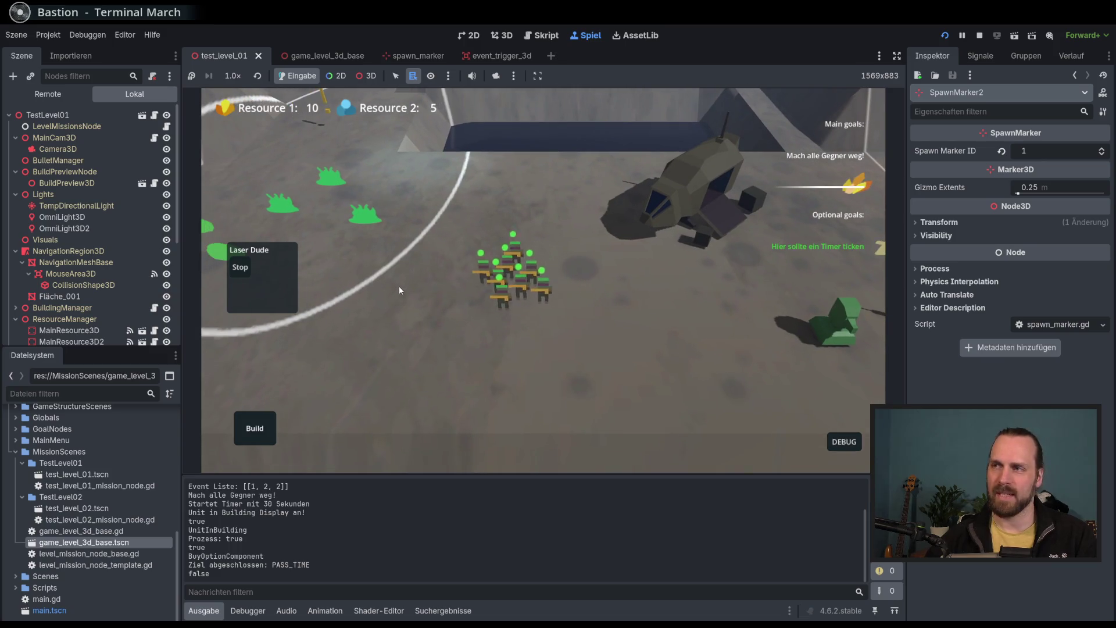
March the Laser Dude squad down-right, left, right, then up-right across the level.
{"action": "right_click", "coordinate": [561, 382]}
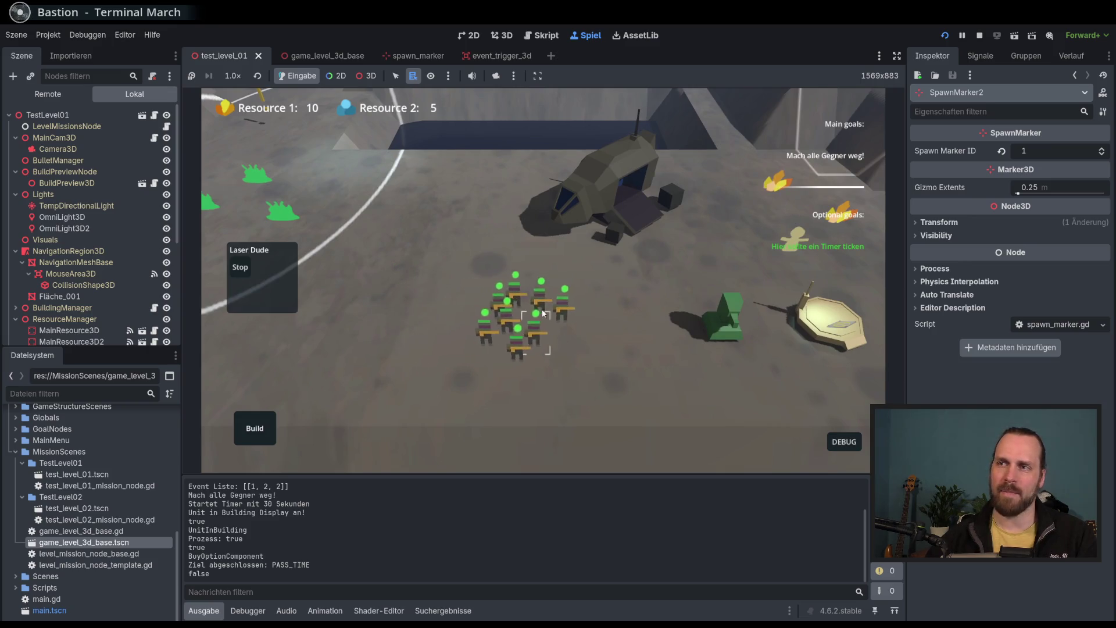
{"action": "right_click", "coordinate": [333, 319]}
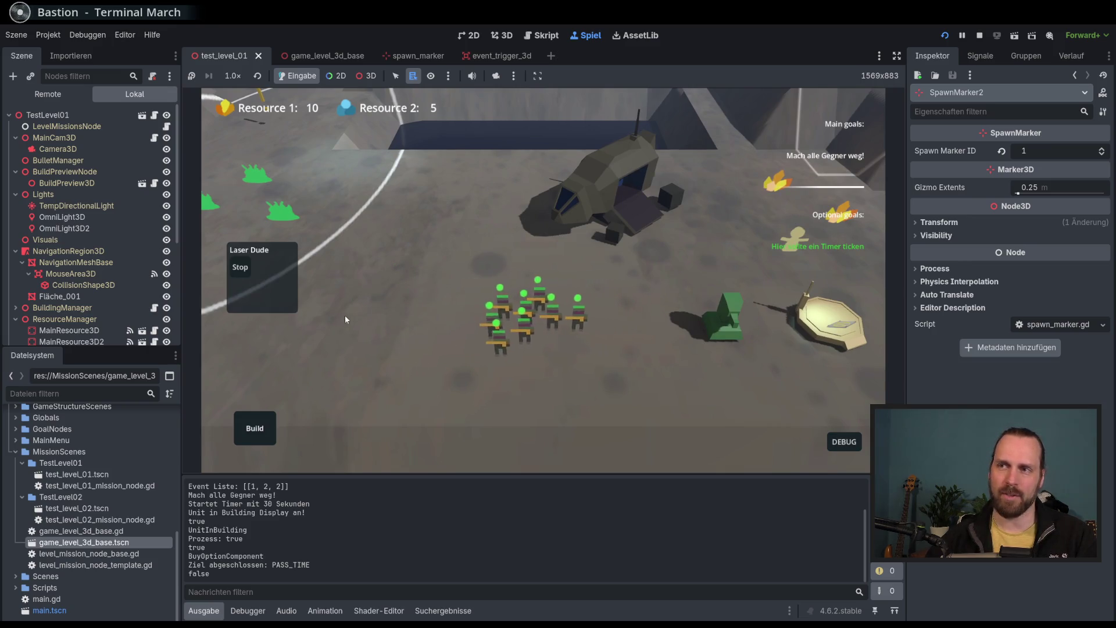
{"action": "right_click", "coordinate": [392, 270]}
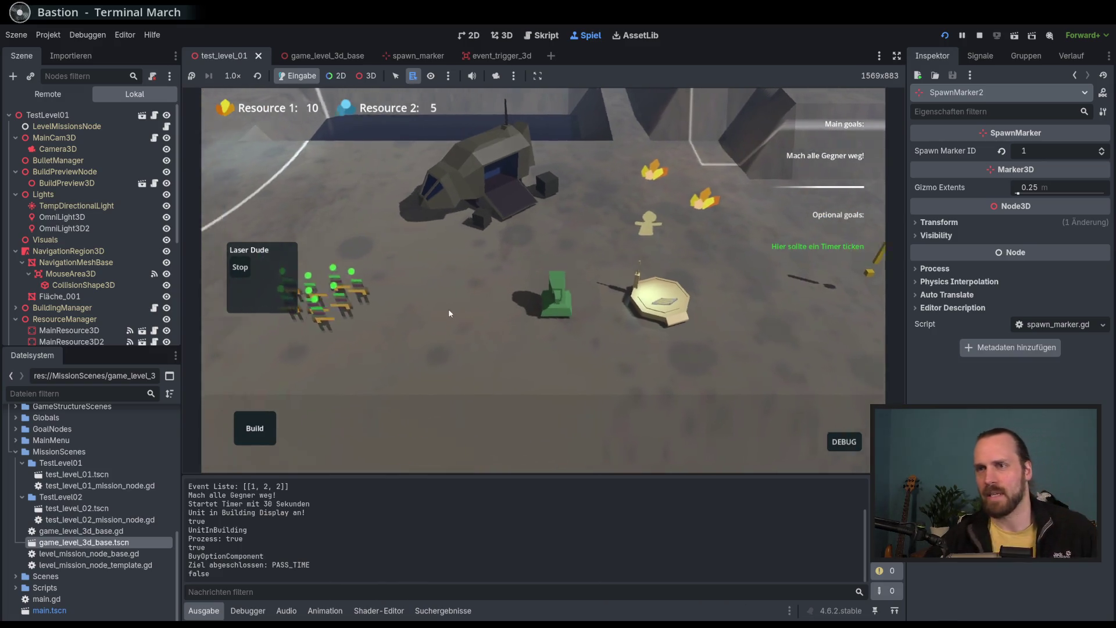
{"action": "right_click", "coordinate": [381, 218]}
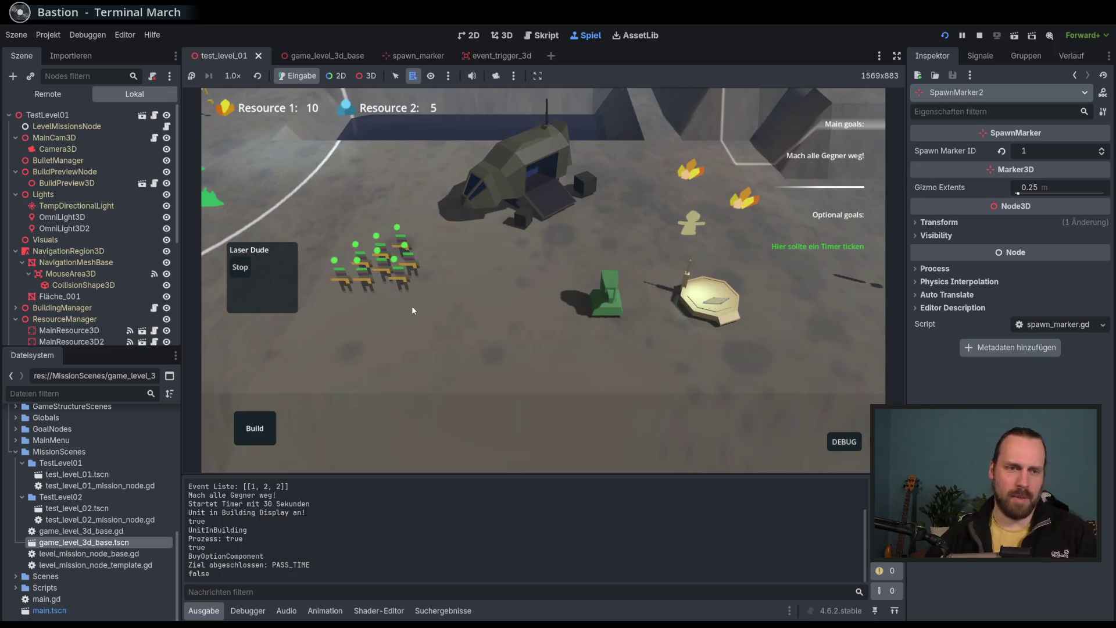
{"action": "left_click", "coordinate": [592, 362]}
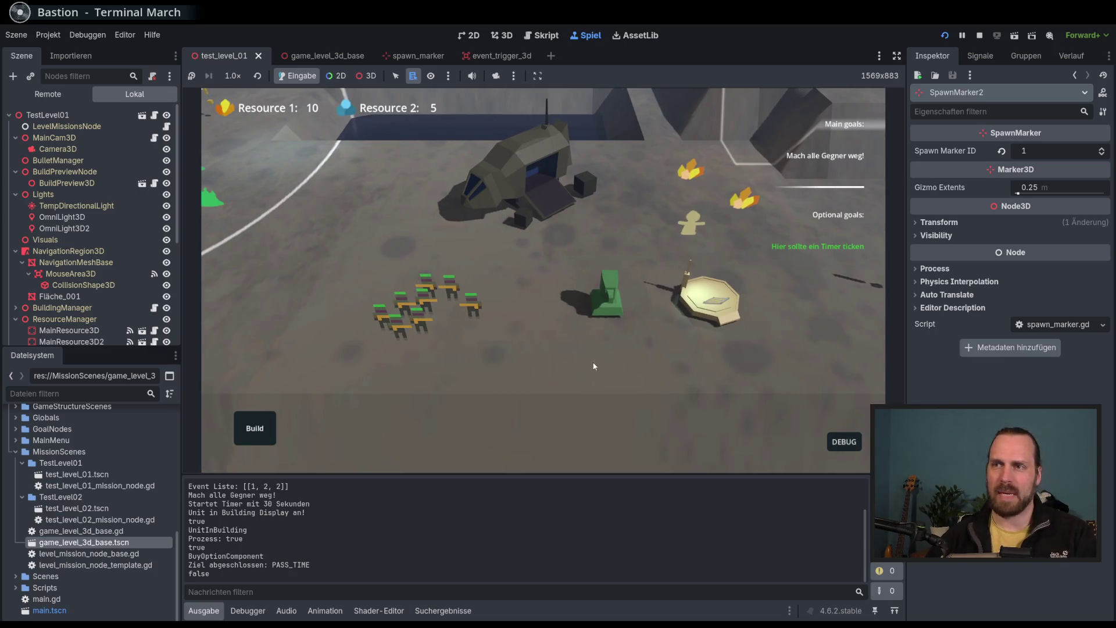
{"action": "key", "text": "d"}
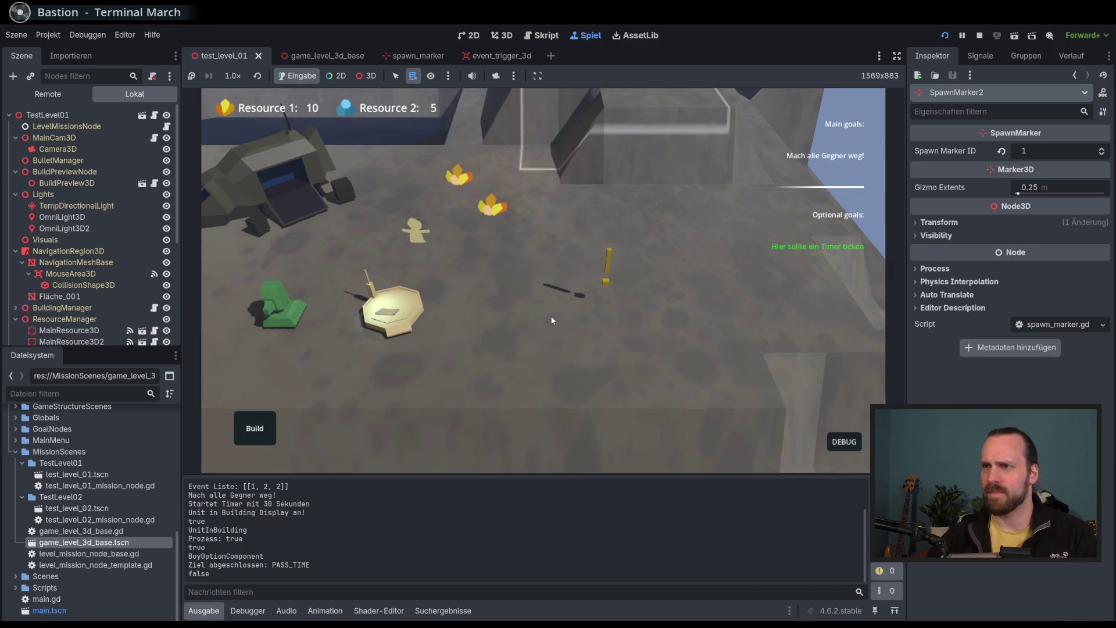
{"action": "key", "text": "a"}
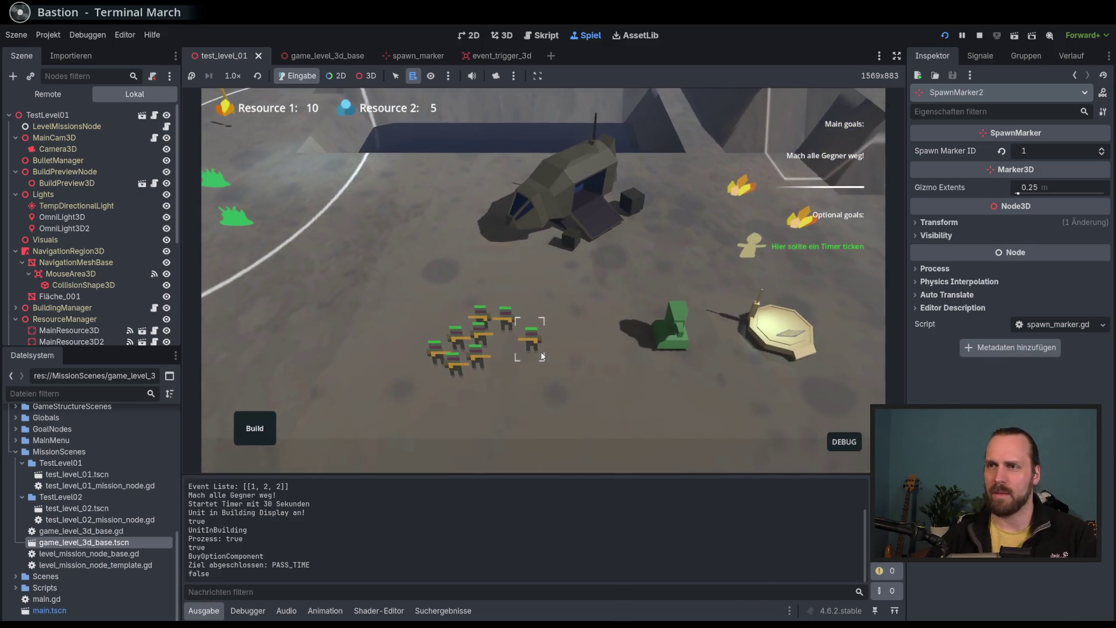
Reselect the squad, move it twice more, then open the base's unit options.
{"action": "left_click", "coordinate": [508, 324]}
{"action": "right_click", "coordinate": [459, 282]}
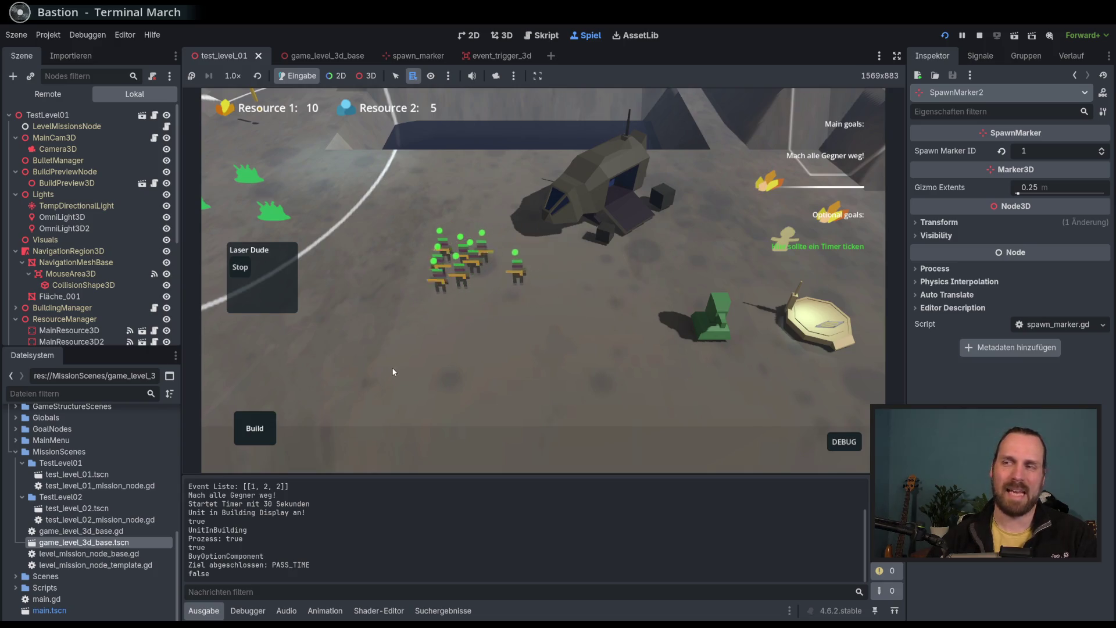
{"action": "right_click", "coordinate": [377, 372]}
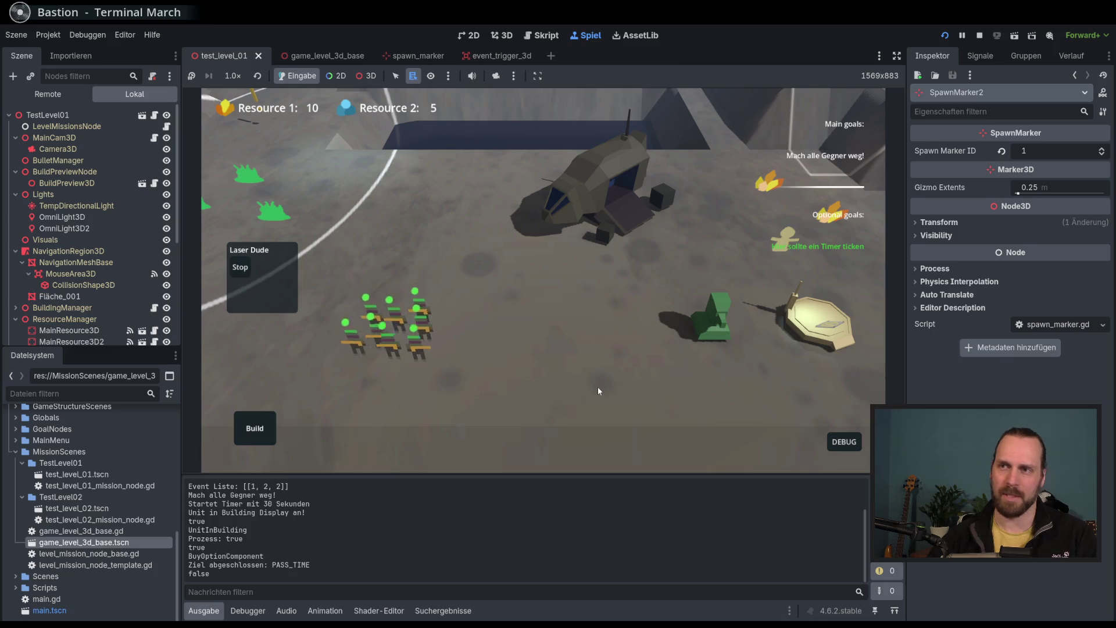
{"action": "left_click", "coordinate": [597, 386]}
{"action": "key", "text": "d"}
{"action": "key", "text": "d"}
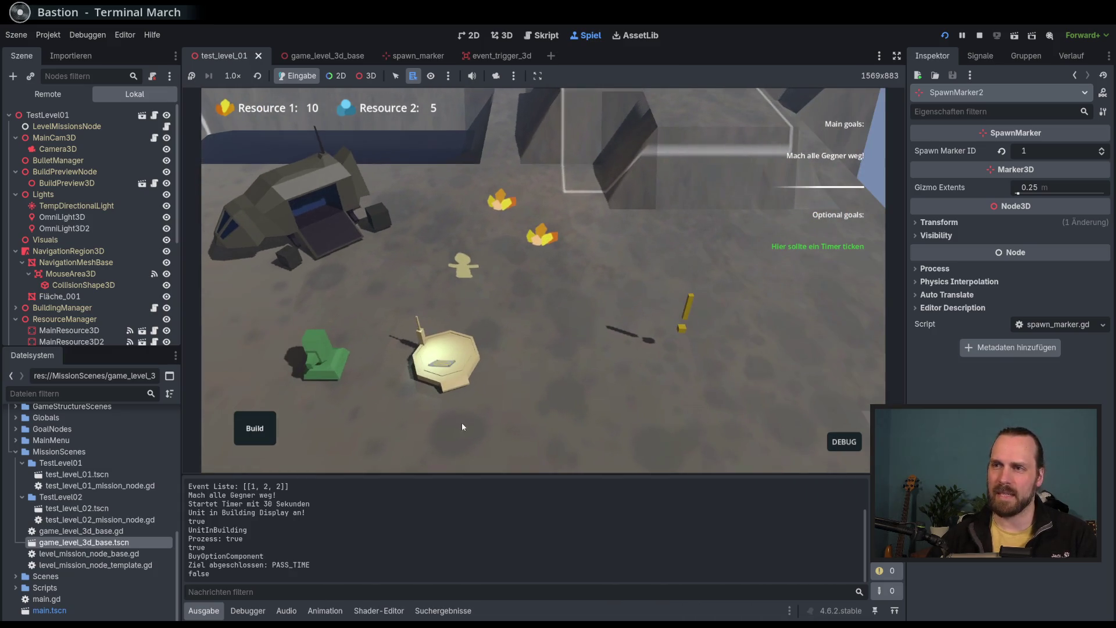
{"action": "left_click", "coordinate": [465, 377]}
{"action": "key", "text": "a"}
{"action": "key", "text": "s"}
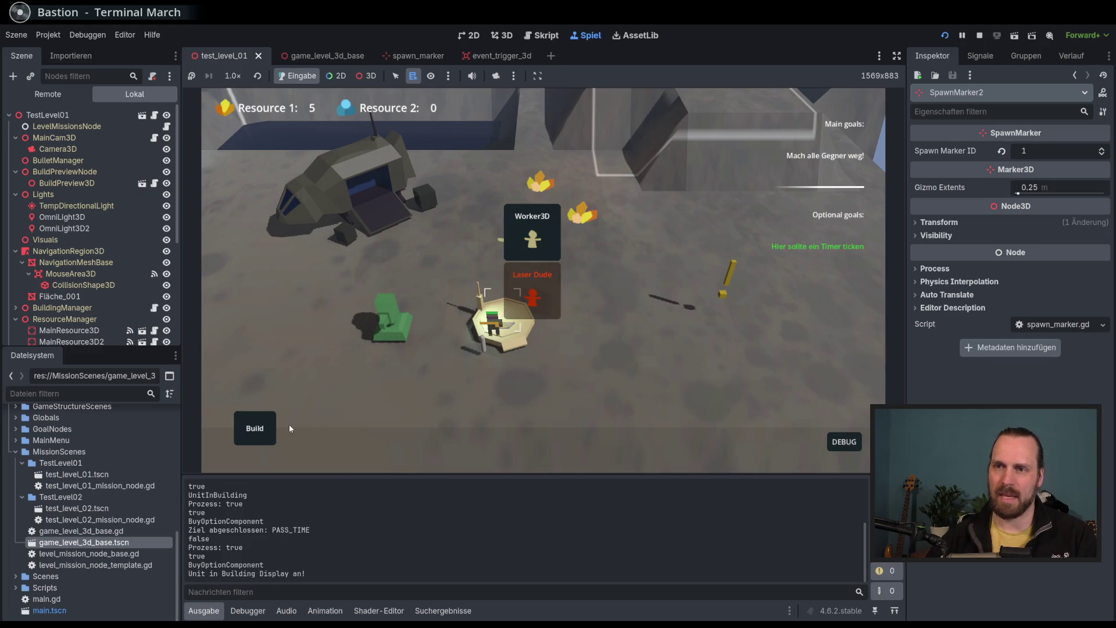
Raise resources to 305 and 300 with the debug Add Resources tool and open the build list.
{"action": "left_click", "coordinate": [264, 429]}
{"action": "left_click", "coordinate": [844, 442]}
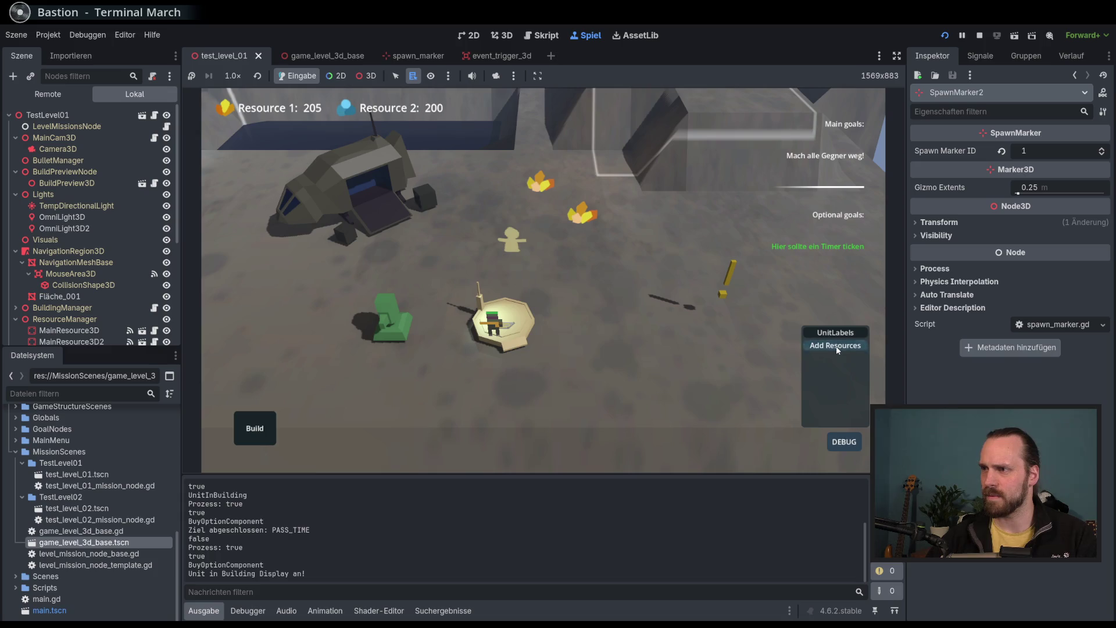
{"action": "left_click", "coordinate": [255, 429]}
{"action": "left_click", "coordinate": [262, 385]}
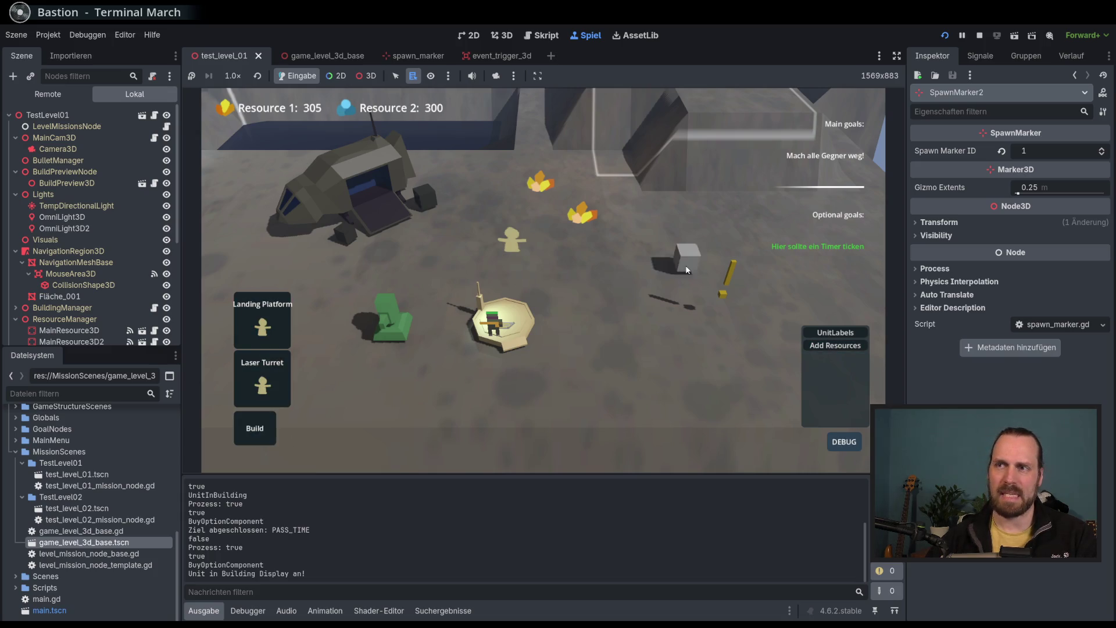
Pan the camera around the base to centre the turret platform.
{"action": "key", "text": "d"}
{"action": "key", "text": "w"}
{"action": "key", "text": "w"}
{"action": "key", "text": "a"}
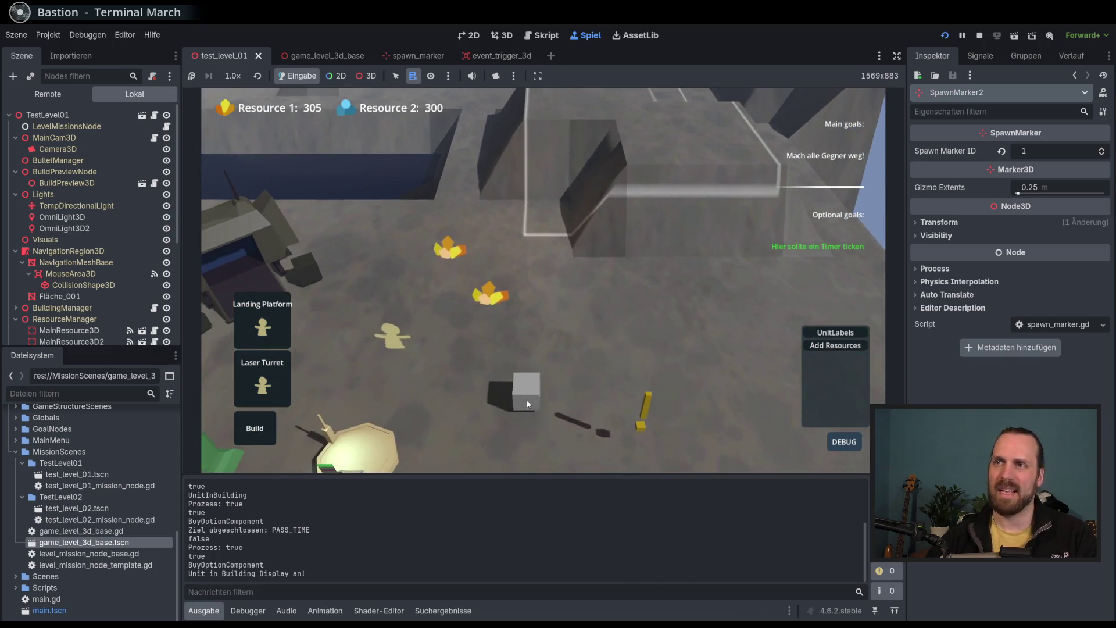
{"action": "key", "text": "w"}
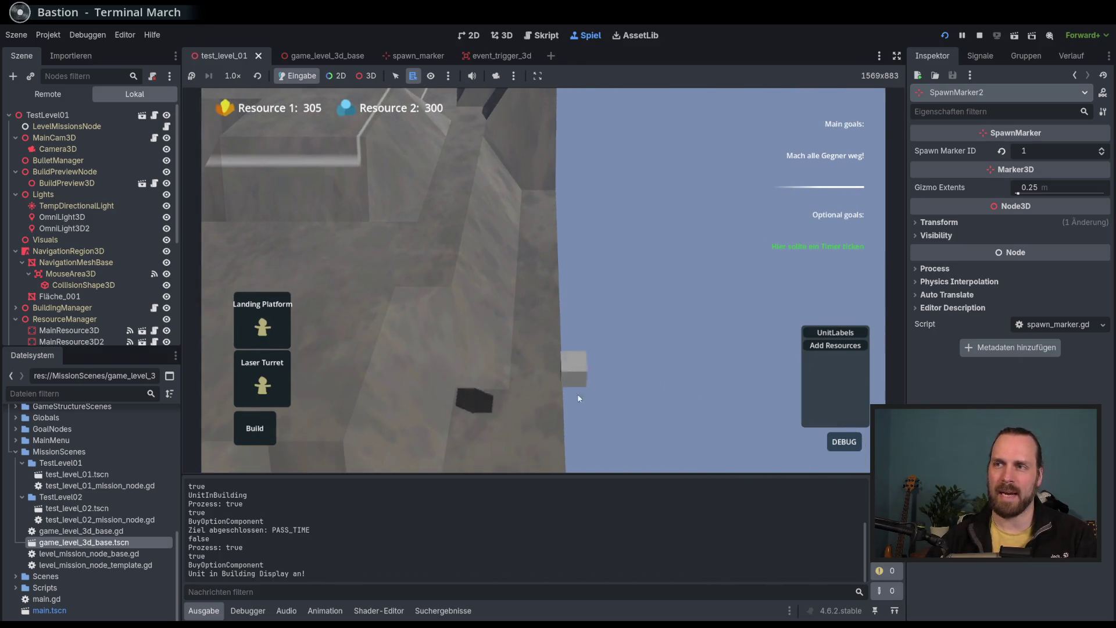
{"action": "key", "text": "s"}
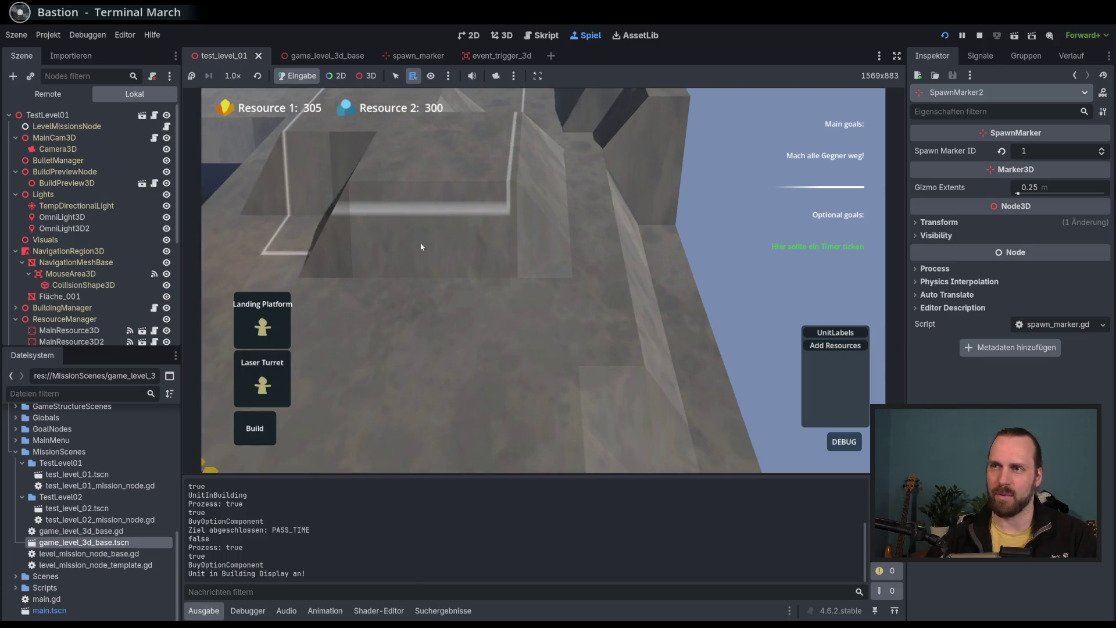
{"action": "key", "text": "s"}
{"action": "key", "text": "a"}
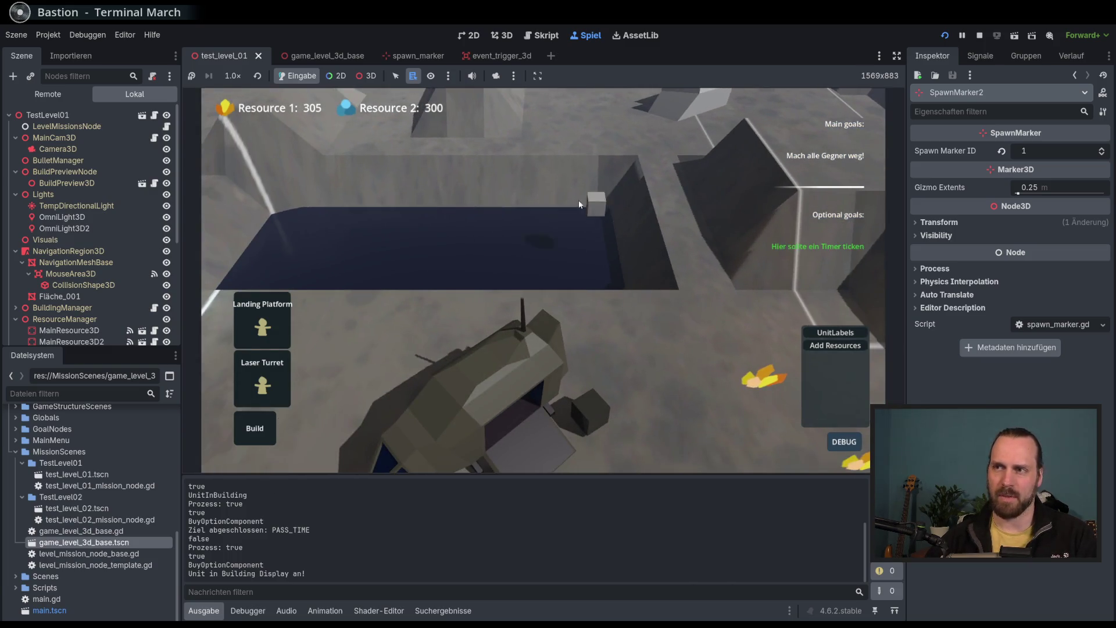
{"action": "key", "text": "s"}
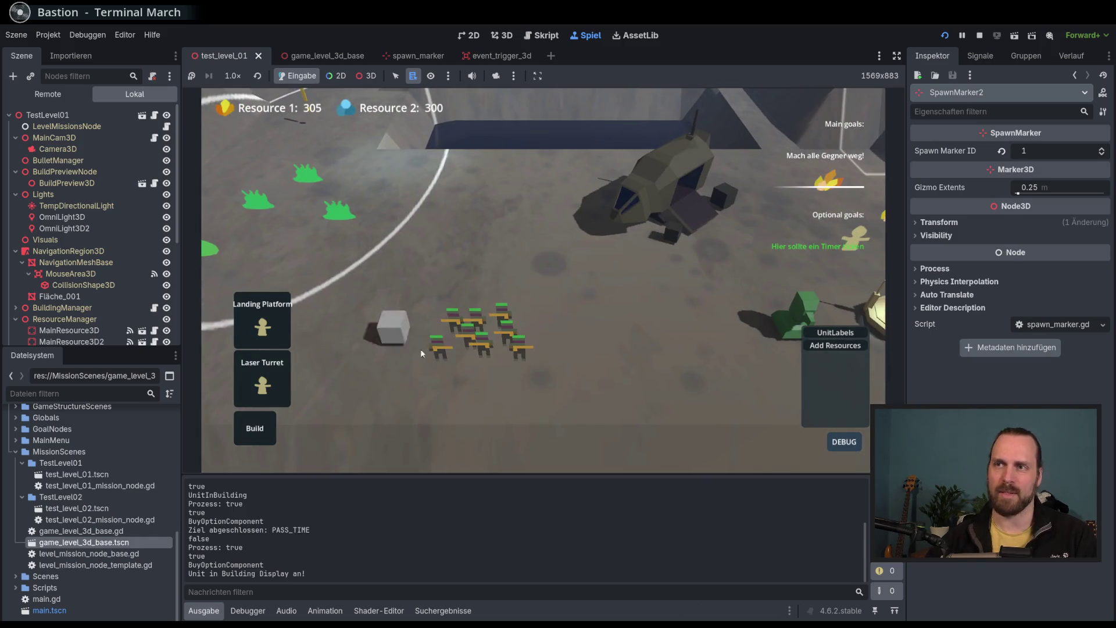
{"action": "key", "text": "d"}
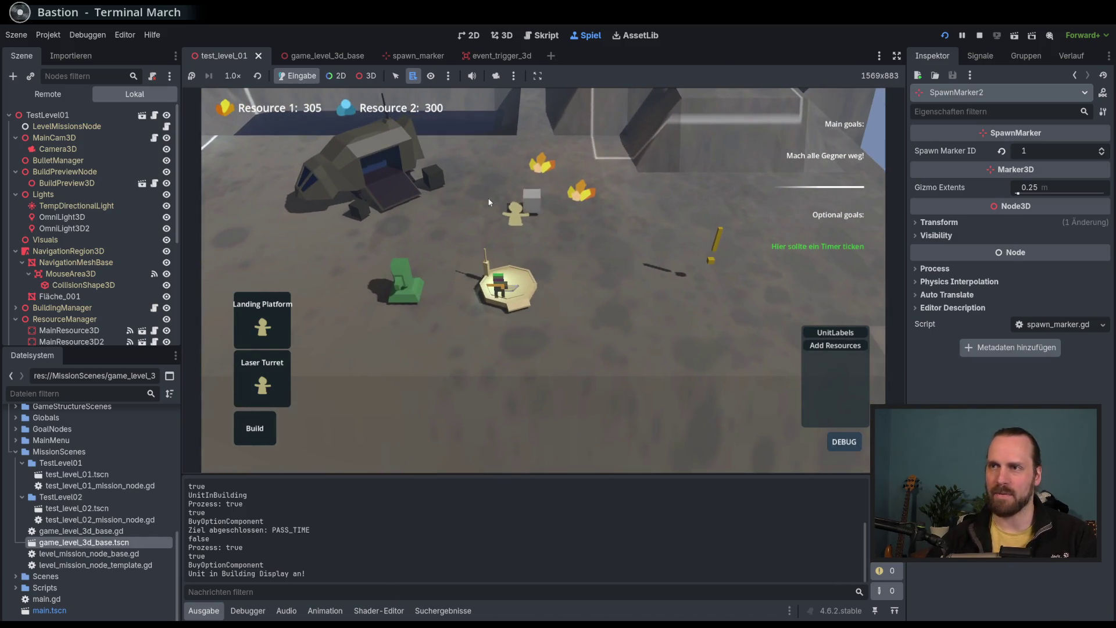
{"action": "left_click_drag", "start_coordinate": [363, 288], "coordinate": [459, 274]}
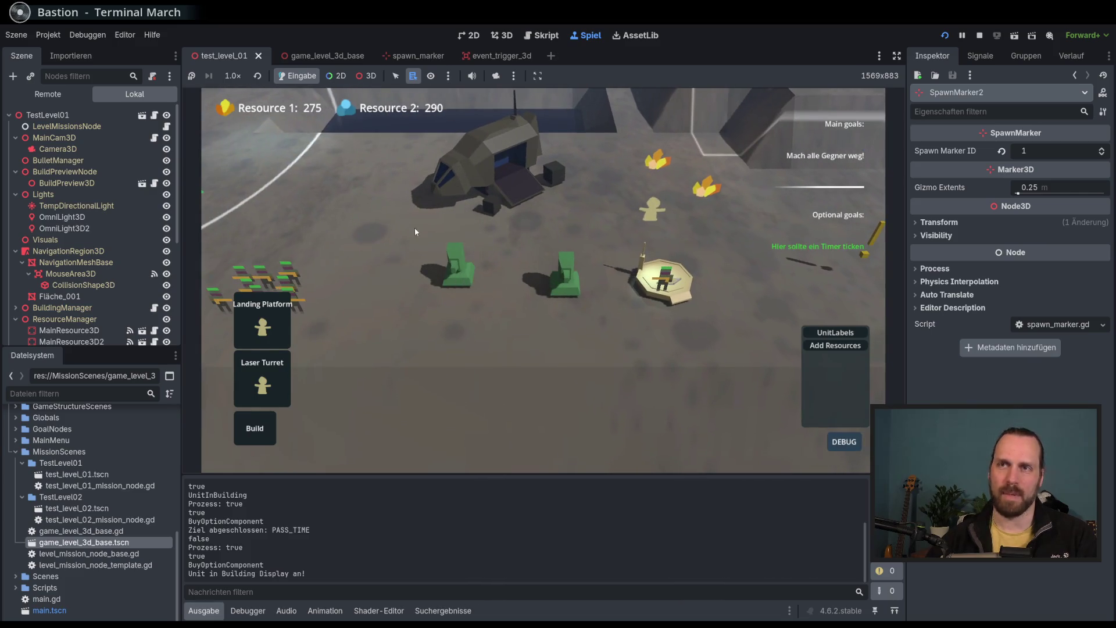
Pause the game, quit to mission selection and choose Test Mission 02.
{"action": "key", "text": "Escape"}
{"action": "left_click", "coordinate": [550, 298]}
{"action": "left_click", "coordinate": [333, 177]}
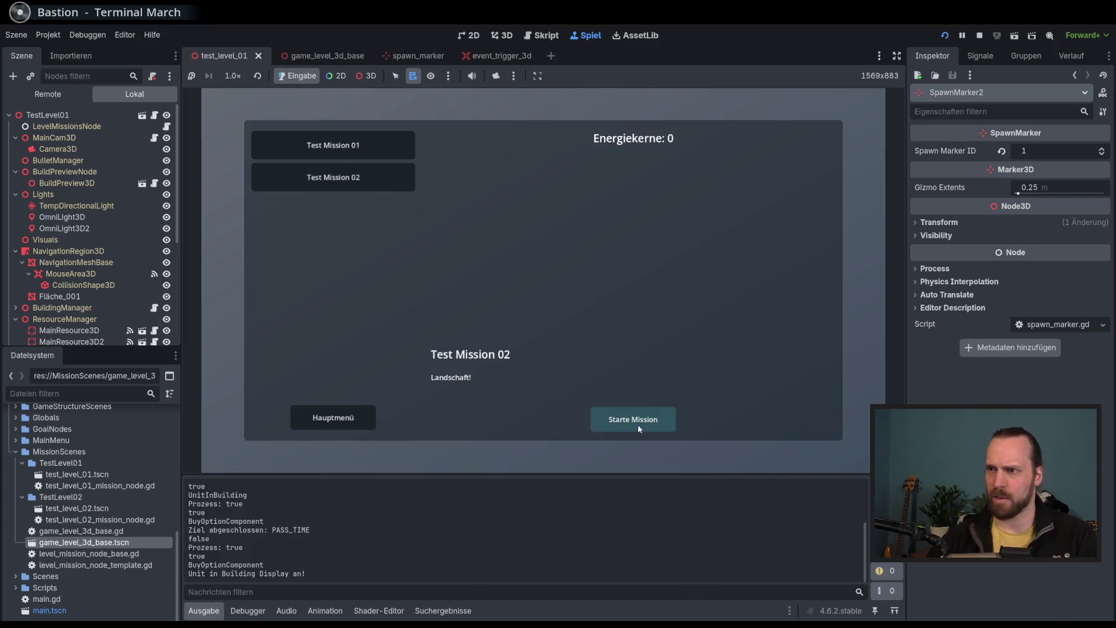
Start Test Mission 02, open the build list, and pan across the desert map.
{"action": "left_click", "coordinate": [634, 422]}
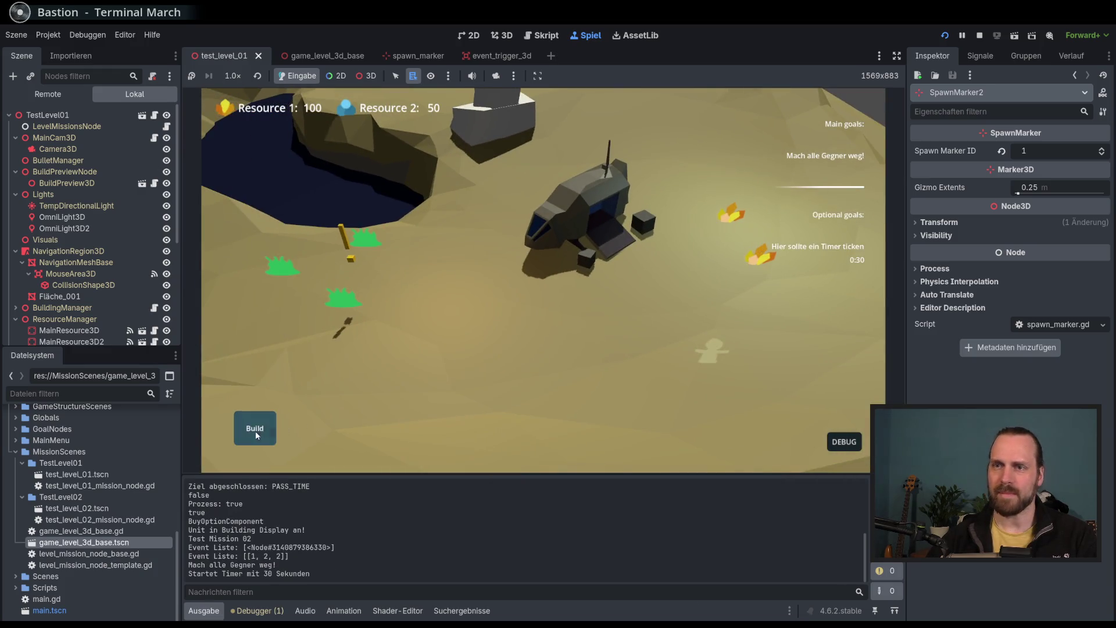
{"action": "left_click", "coordinate": [256, 434]}
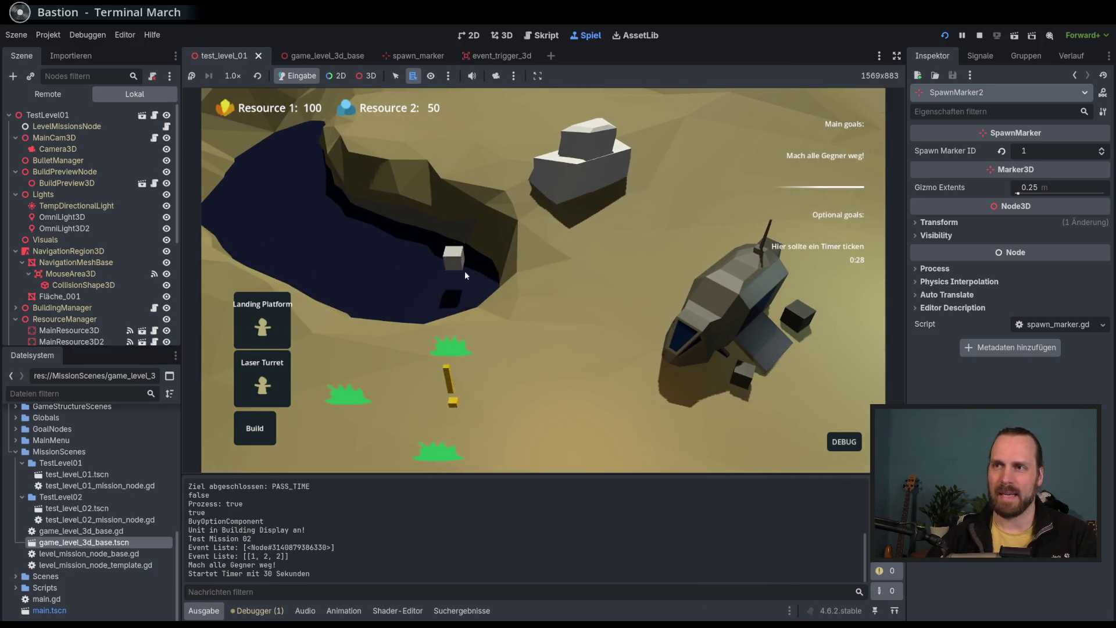
{"action": "key", "text": "d"}
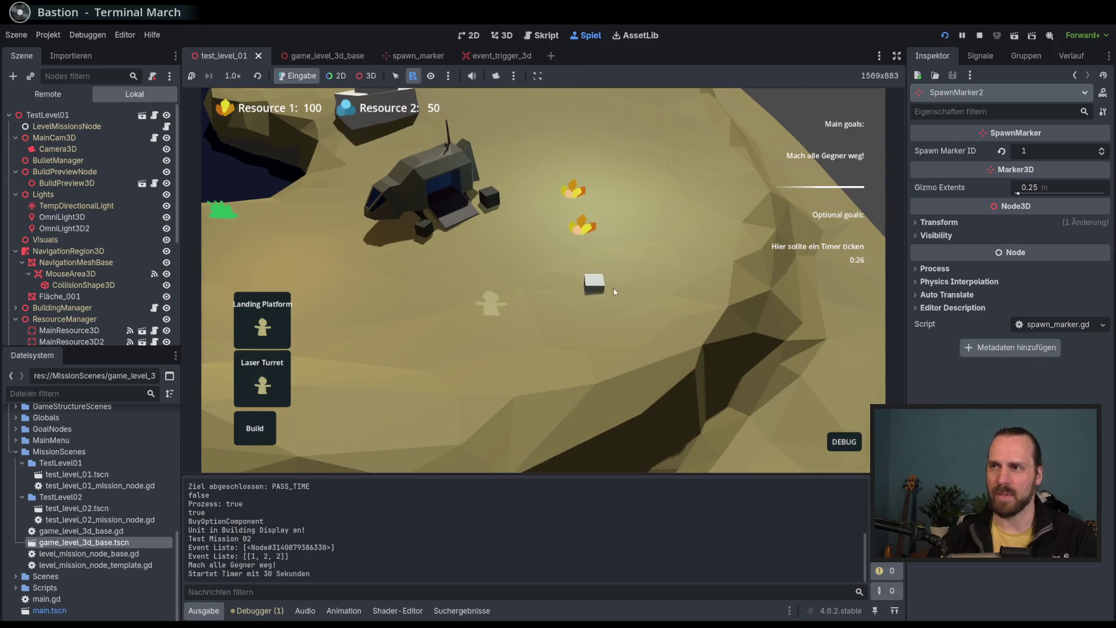
{"action": "key", "text": "a"}
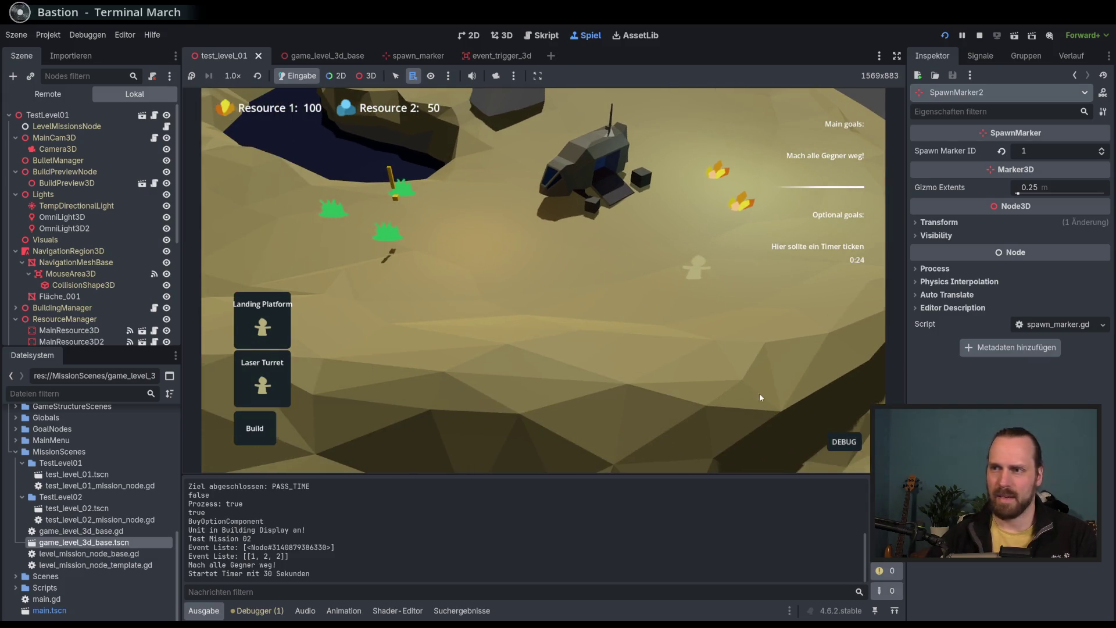
{"action": "key", "text": "d"}
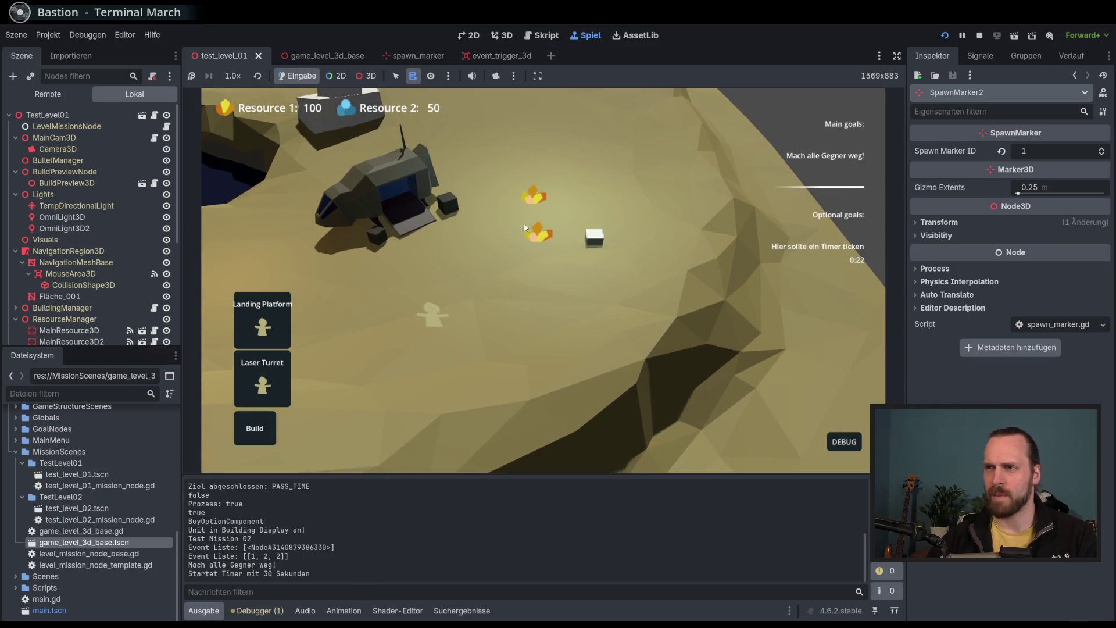
{"action": "key", "text": "d"}
Pan around the landing ship until the 30-second timer completes, cancel placement, and stop the playtest.
{"action": "scroll", "coordinate": [543, 349], "scroll_direction": "up", "scroll_amount": 3}
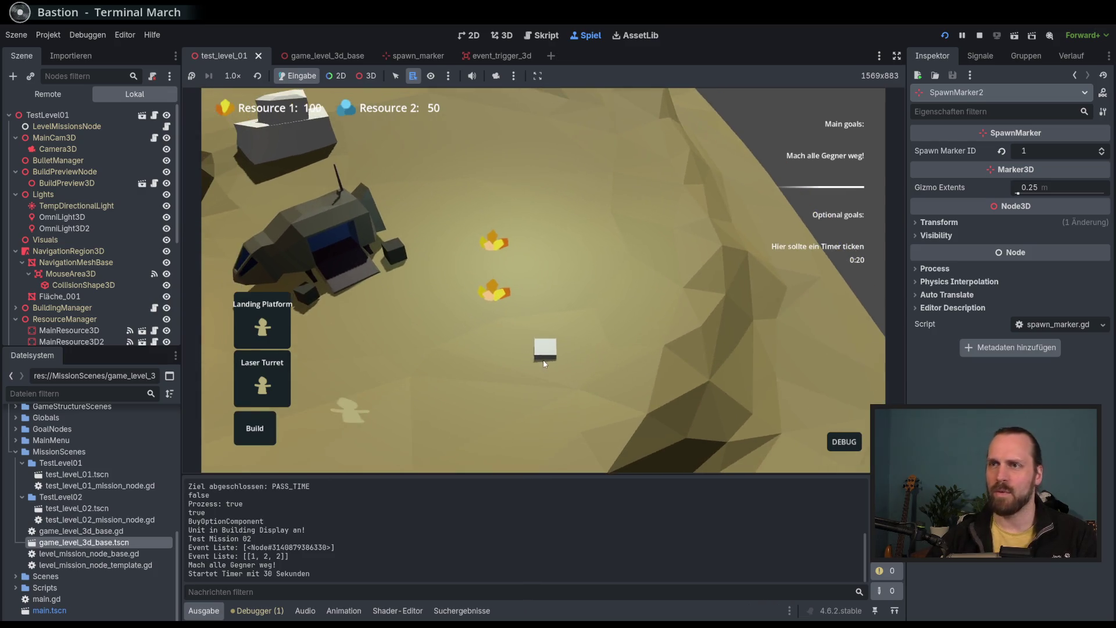
{"action": "key", "text": "a"}
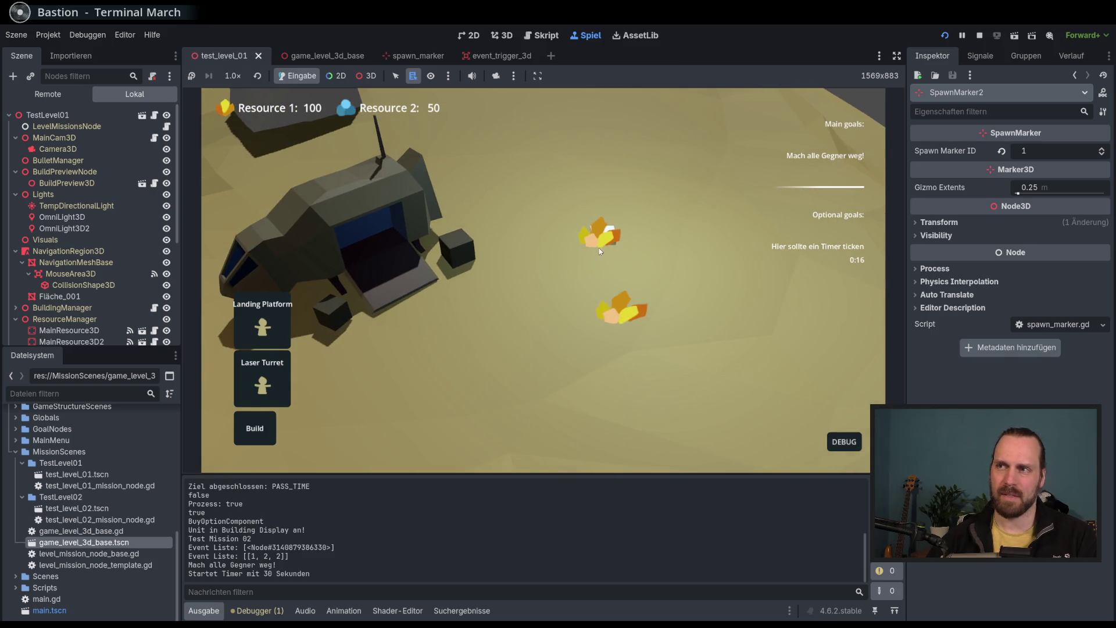
{"action": "key", "text": "s"}
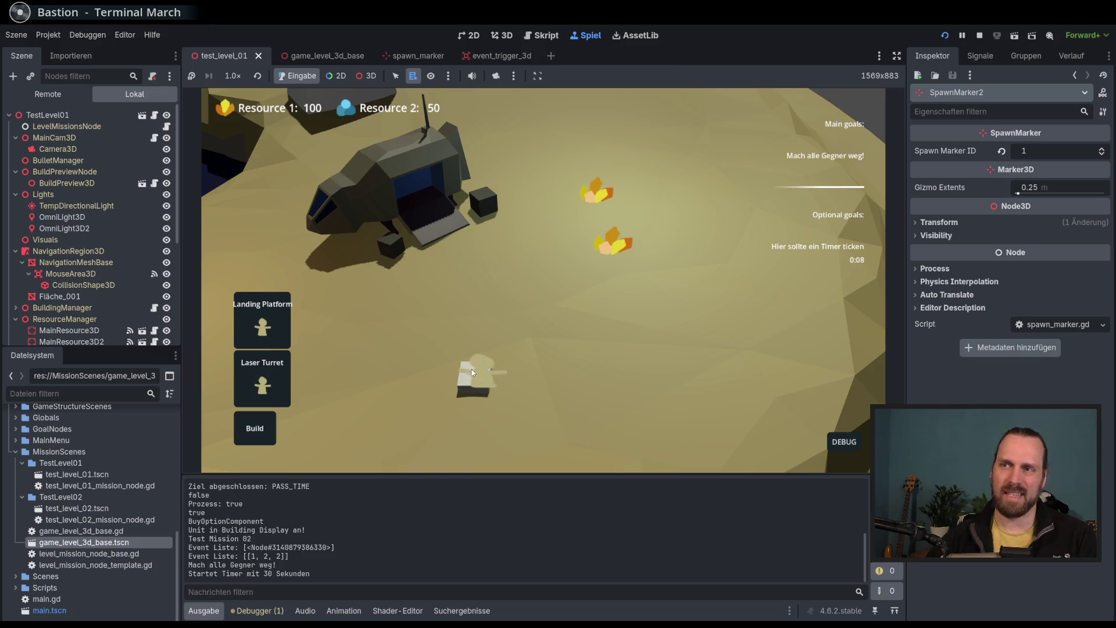
{"action": "key", "text": "a"}
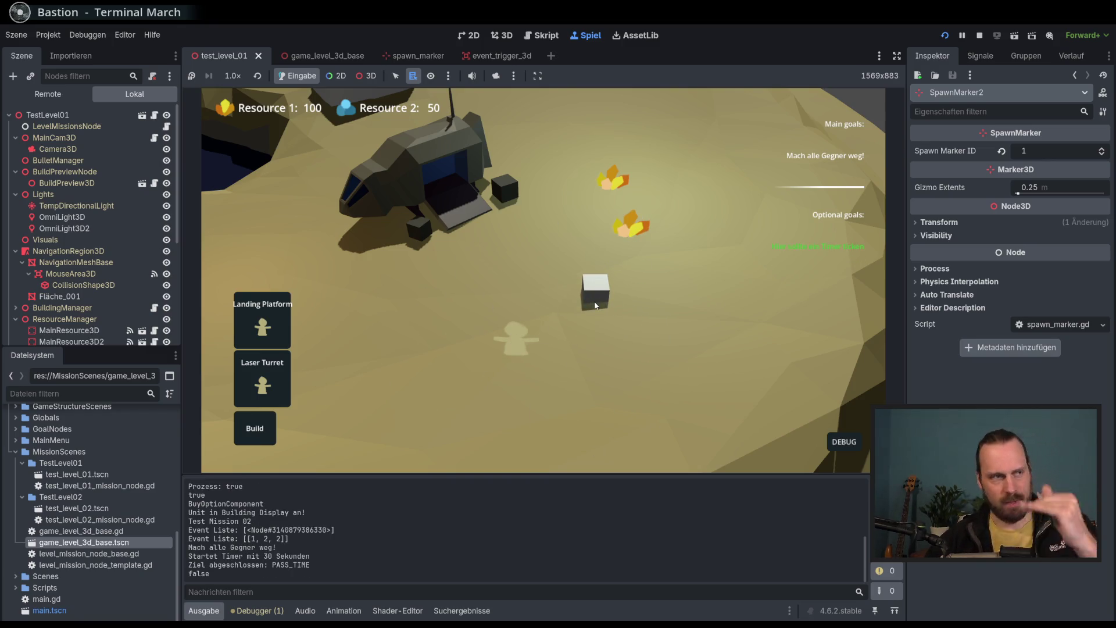
{"action": "right_click", "coordinate": [596, 305]}
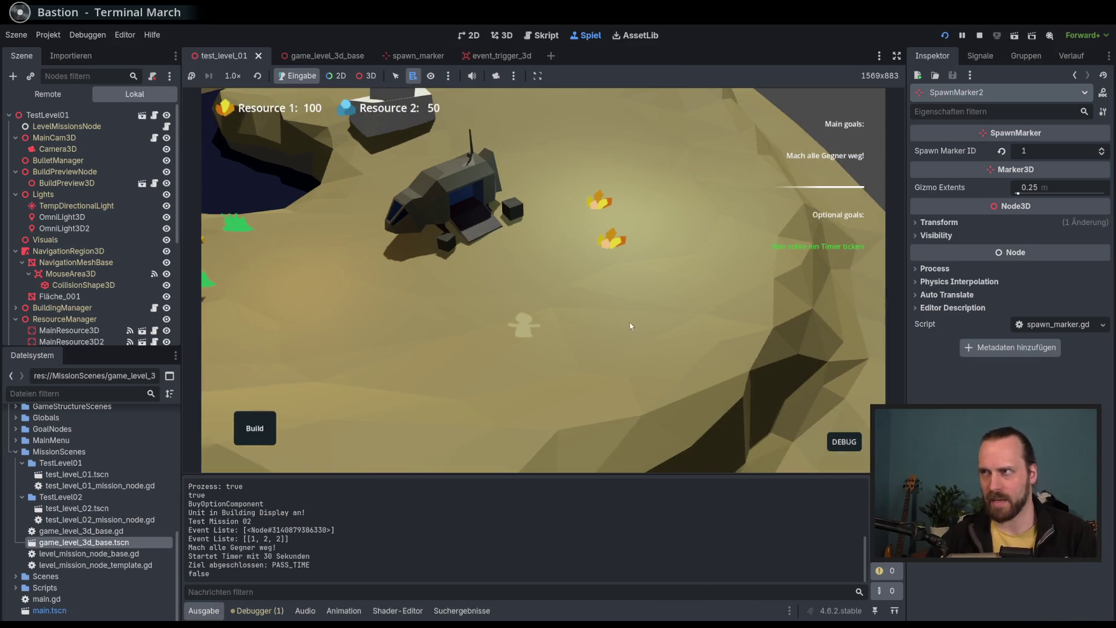
{"action": "left_click", "coordinate": [979, 36]}
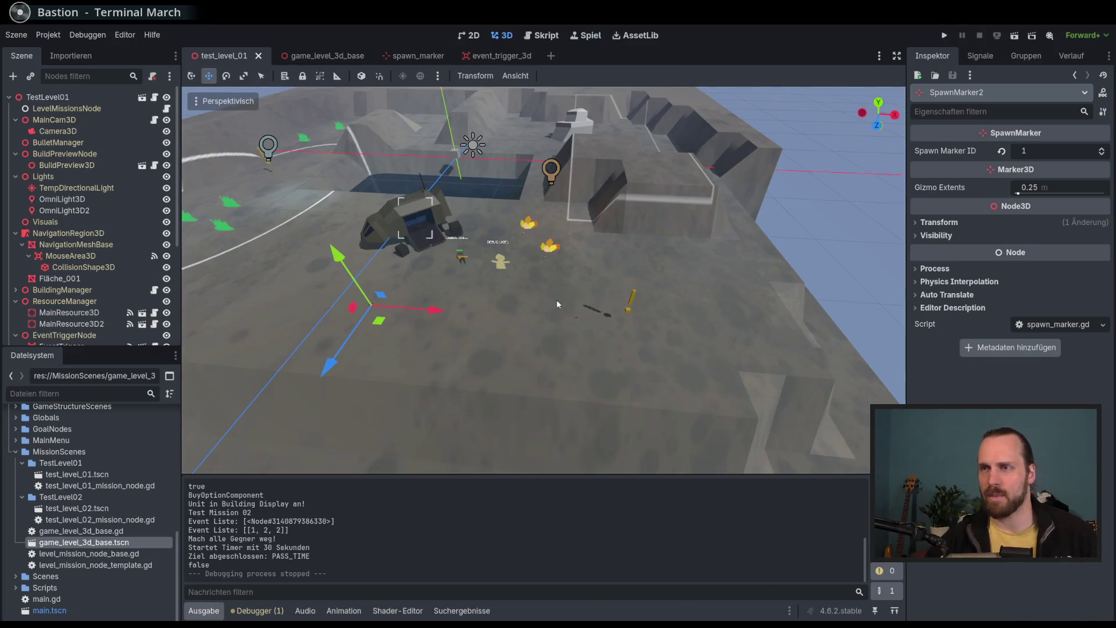
Zoom around the 3D viewport, then bring up game_level_3d_base.gd at _on_mouse_area_3d_input_event.
{"action": "scroll", "coordinate": [561, 305], "scroll_direction": "down", "scroll_amount": 5}
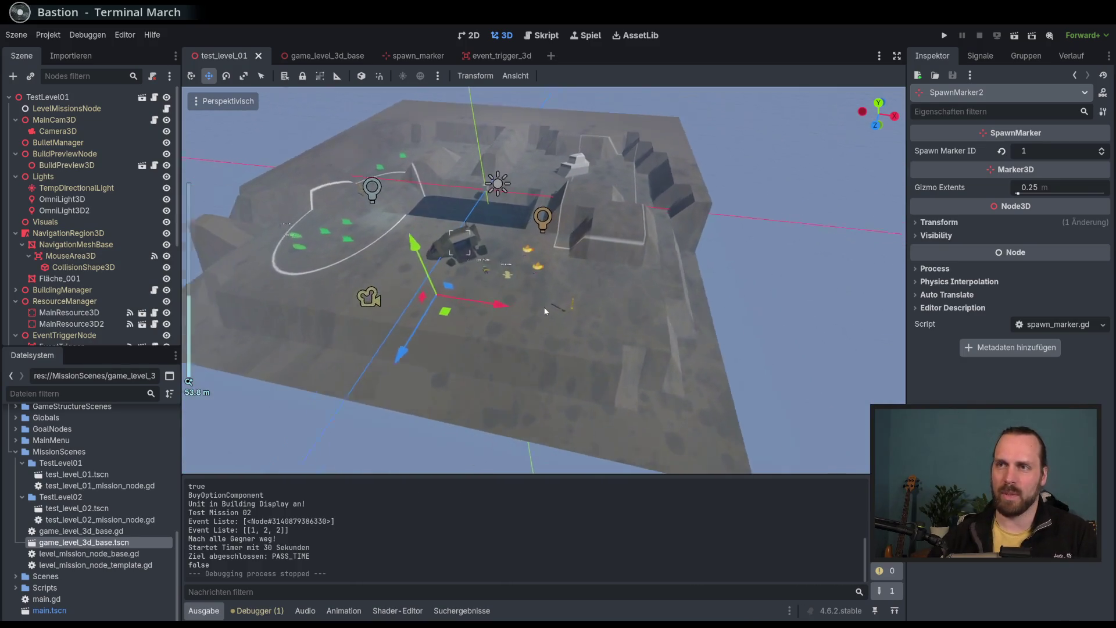
{"action": "scroll", "coordinate": [547, 312], "scroll_direction": "up", "scroll_amount": 2}
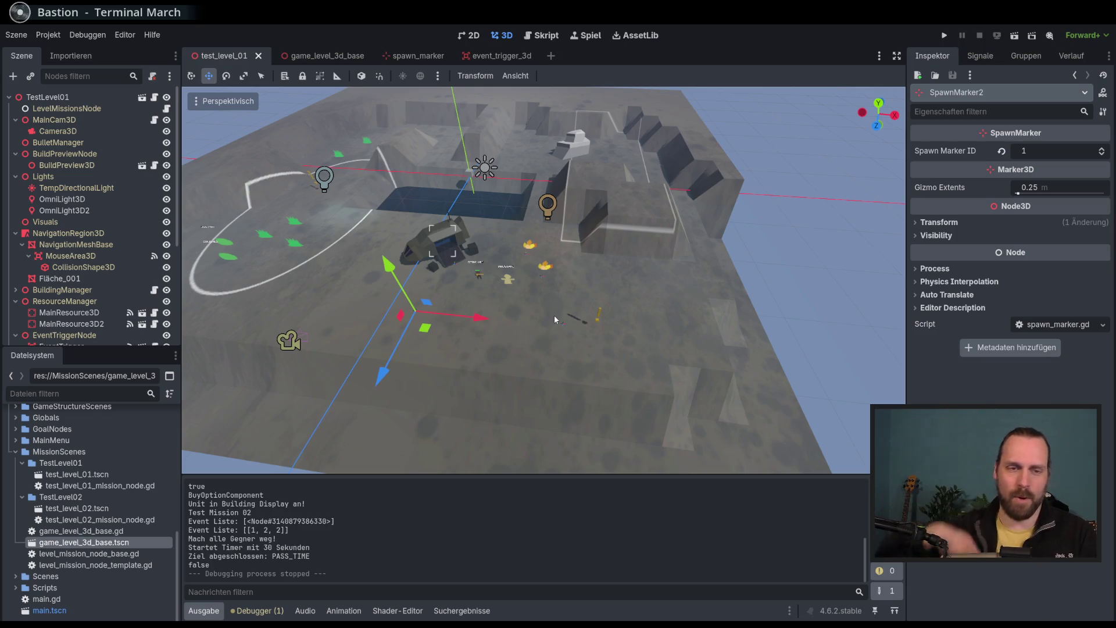
{"action": "scroll", "coordinate": [549, 314], "scroll_direction": "down", "scroll_amount": 3}
{"action": "scroll", "coordinate": [537, 314], "scroll_direction": "up", "scroll_amount": 5}
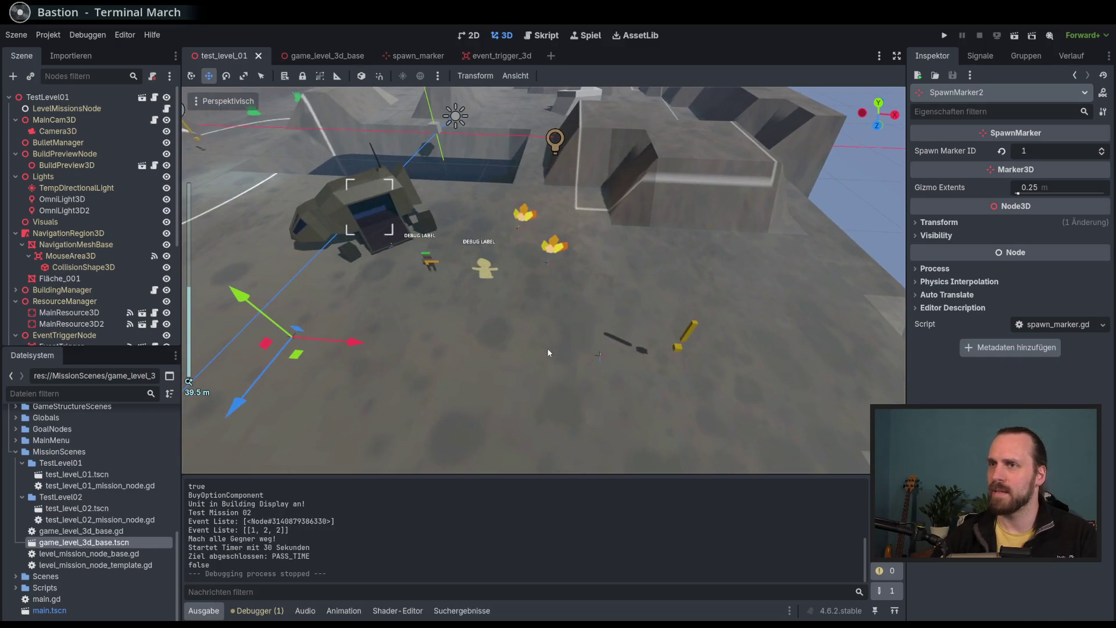
{"action": "scroll", "coordinate": [135, 266], "scroll_direction": "down", "scroll_amount": 5}
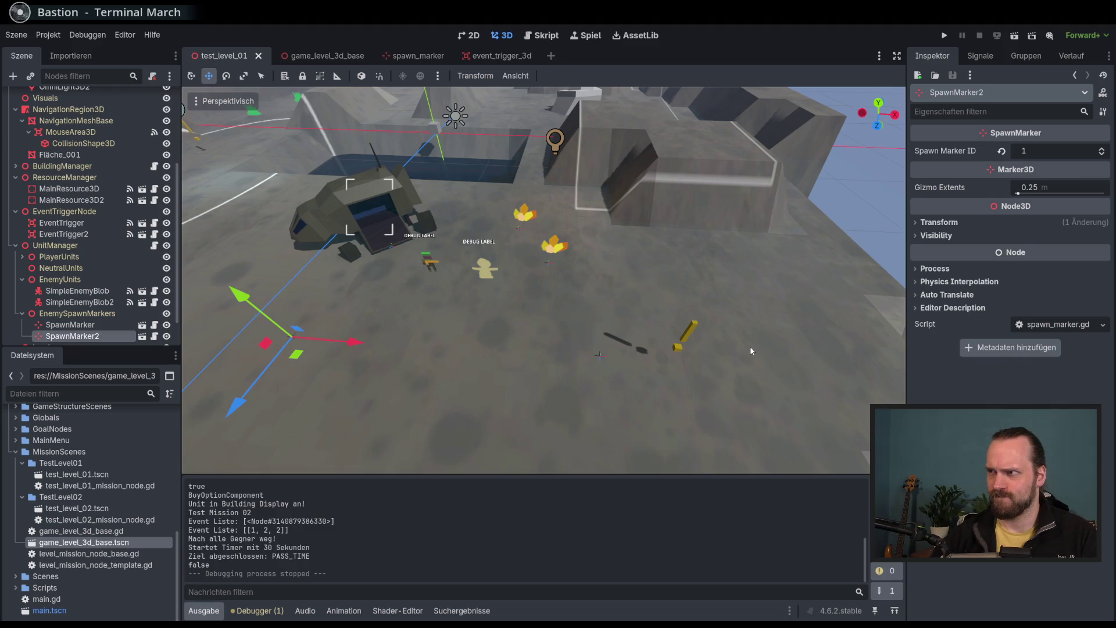
{"action": "scroll", "coordinate": [87, 221], "scroll_direction": "up", "scroll_amount": 5}
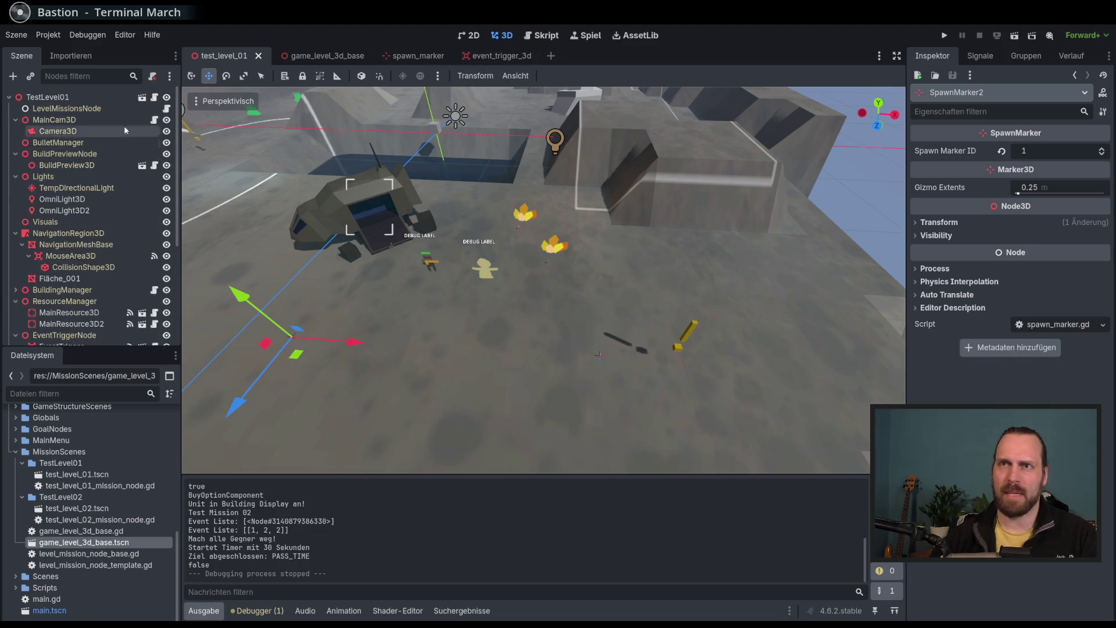
{"action": "left_click", "coordinate": [543, 35]}
{"action": "scroll", "coordinate": [662, 361], "scroll_direction": "up", "scroll_amount": 3}
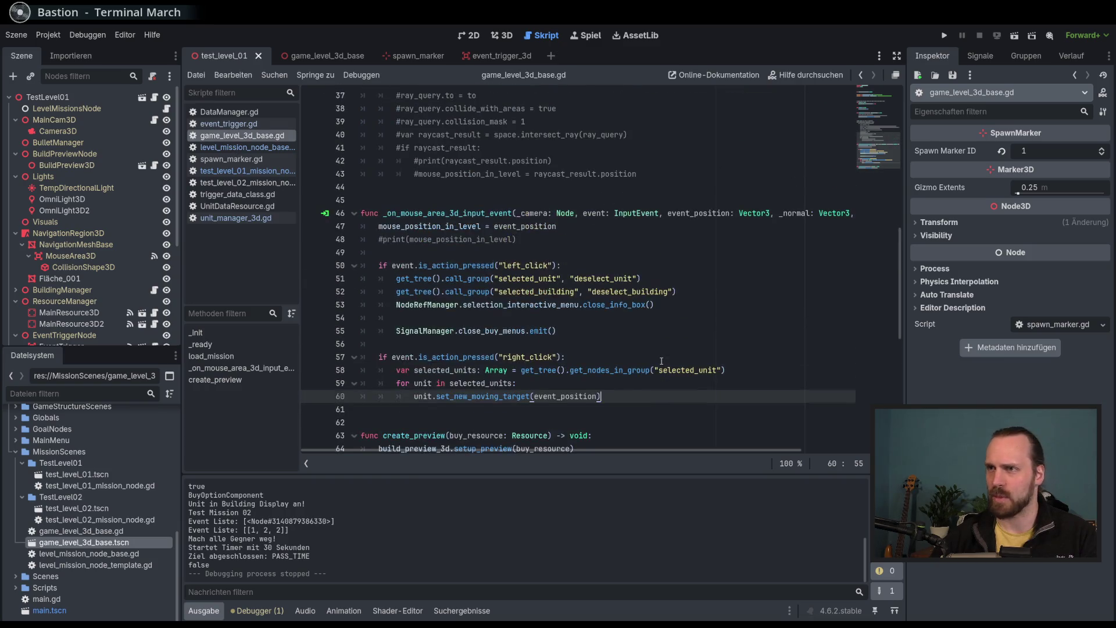
Open test_level_01_mission_node.gd and inspect the test_trigger and test_trigger_spawn definitions on lines 46–56.
{"action": "scroll", "coordinate": [662, 361], "scroll_direction": "down", "scroll_amount": 2}
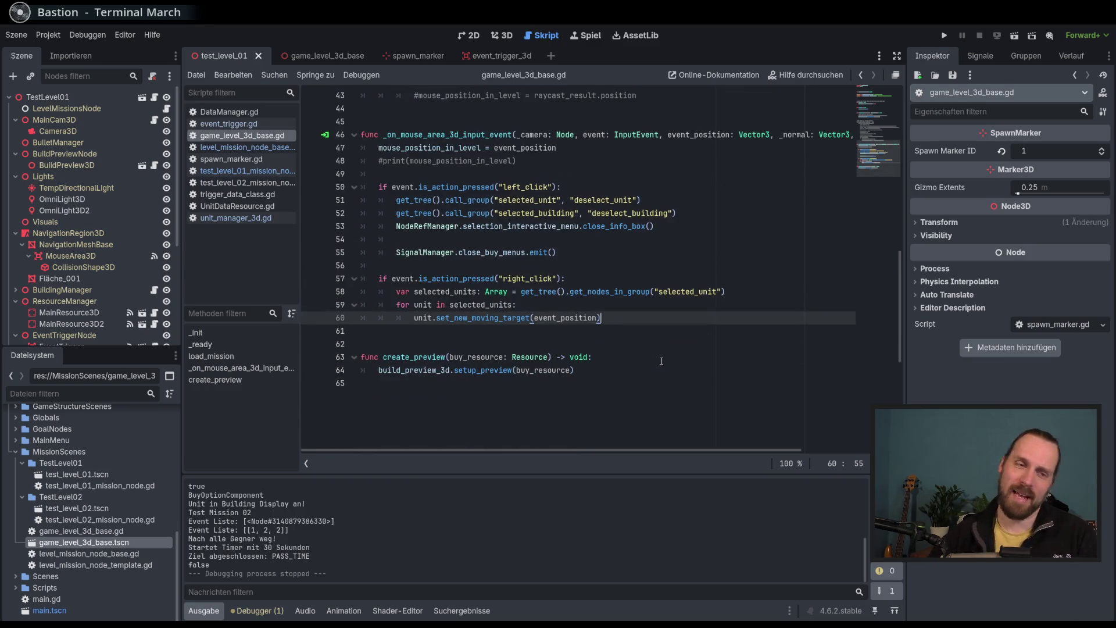
{"action": "scroll", "coordinate": [662, 361], "scroll_direction": "up", "scroll_amount": 5}
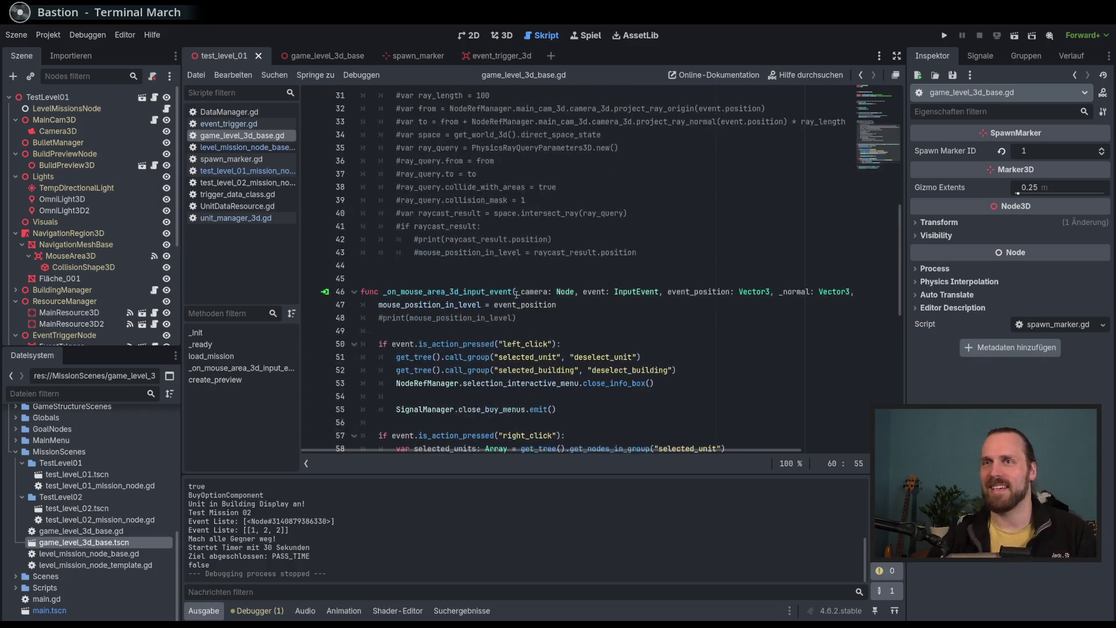
{"action": "left_click", "coordinate": [241, 170]}
{"action": "scroll", "coordinate": [651, 339], "scroll_direction": "down", "scroll_amount": 3}
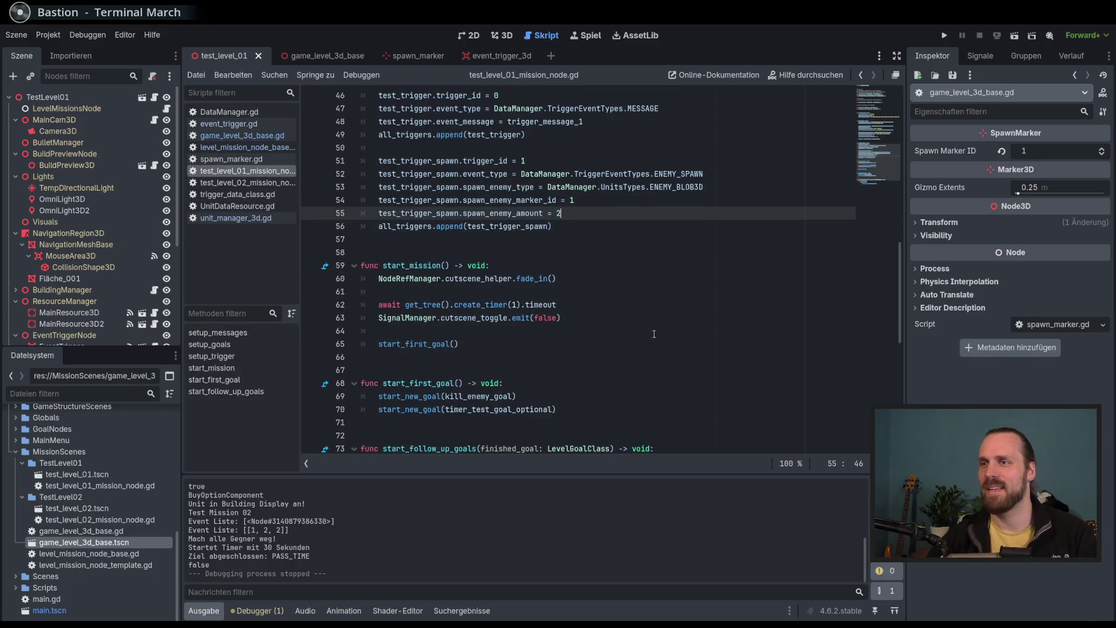
{"action": "scroll", "coordinate": [670, 320], "scroll_direction": "up", "scroll_amount": 3}
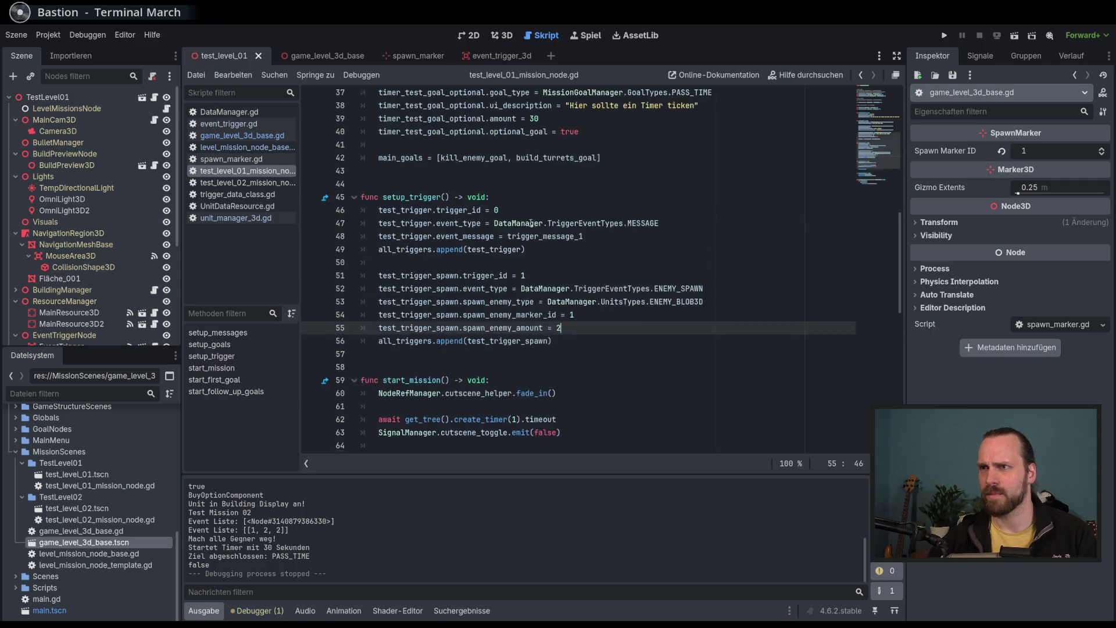
{"action": "double_click", "coordinate": [445, 278]}
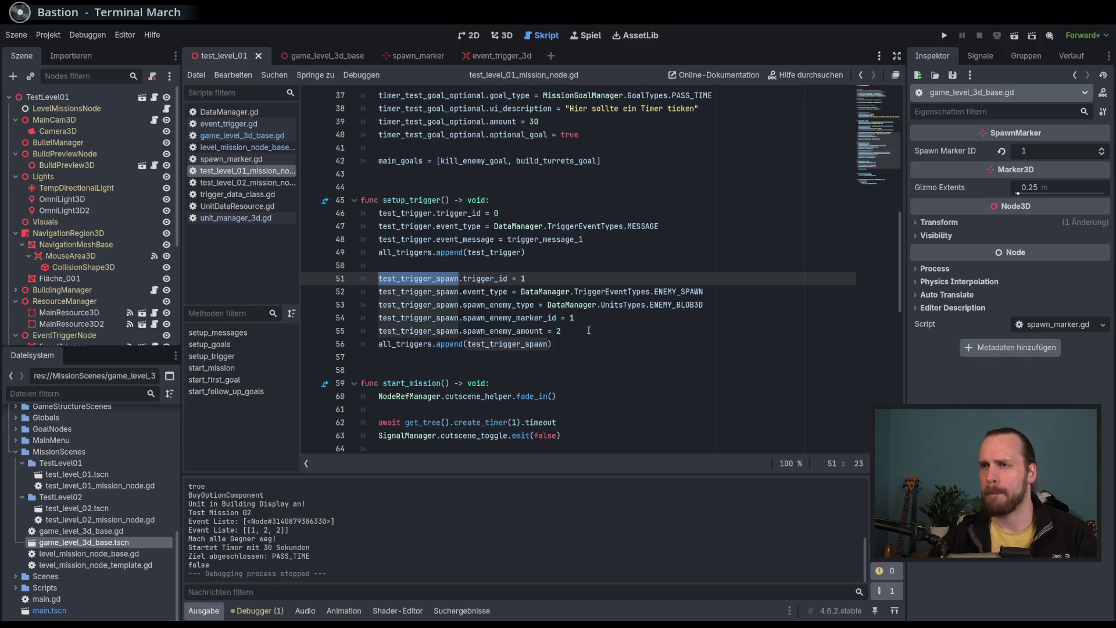
{"action": "left_click", "coordinate": [568, 329]}
{"action": "double_click", "coordinate": [430, 219]}
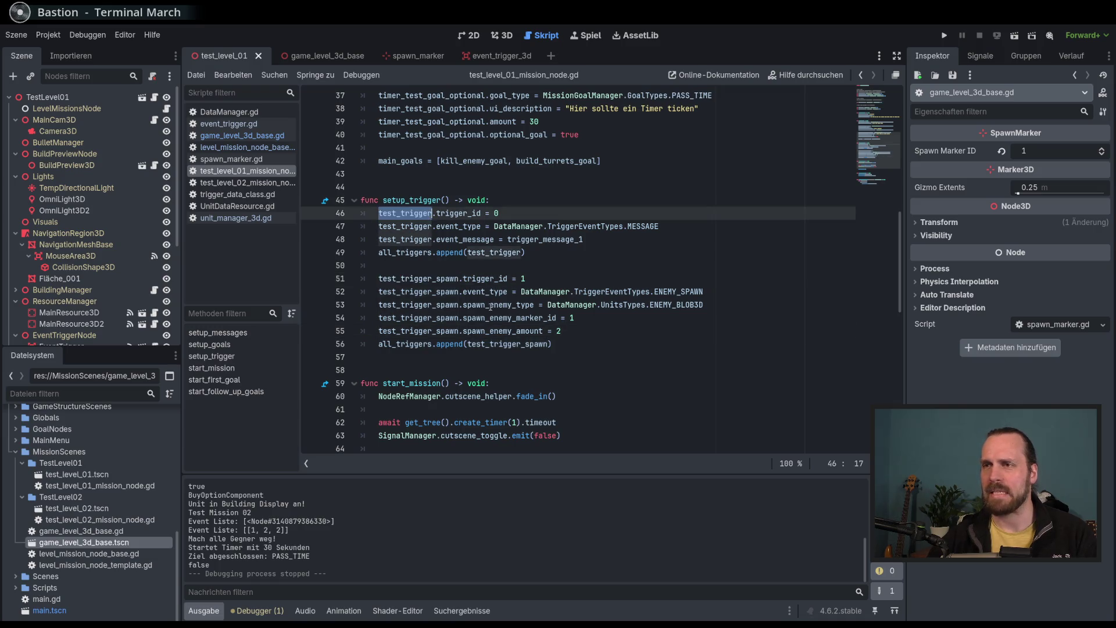
{"action": "double_click", "coordinate": [444, 279]}
{"action": "left_click", "coordinate": [558, 343]}
{"action": "scroll", "coordinate": [611, 326], "scroll_direction": "down", "scroll_amount": 6}
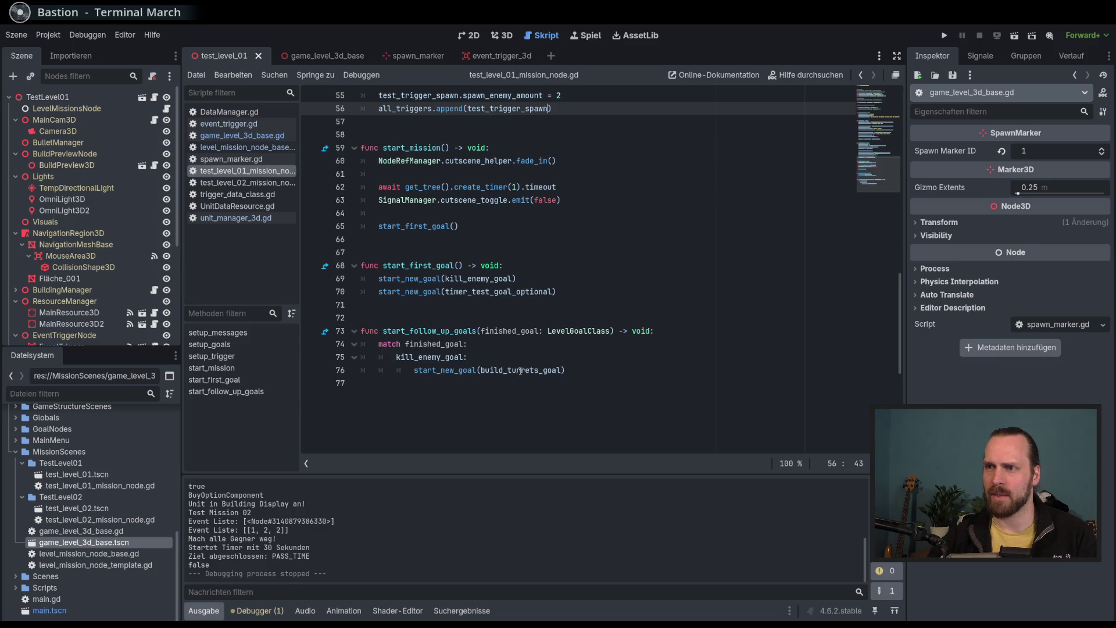
{"action": "scroll", "coordinate": [442, 346], "scroll_direction": "up", "scroll_amount": 2}
{"action": "scroll", "coordinate": [463, 338], "scroll_direction": "up", "scroll_amount": 4}
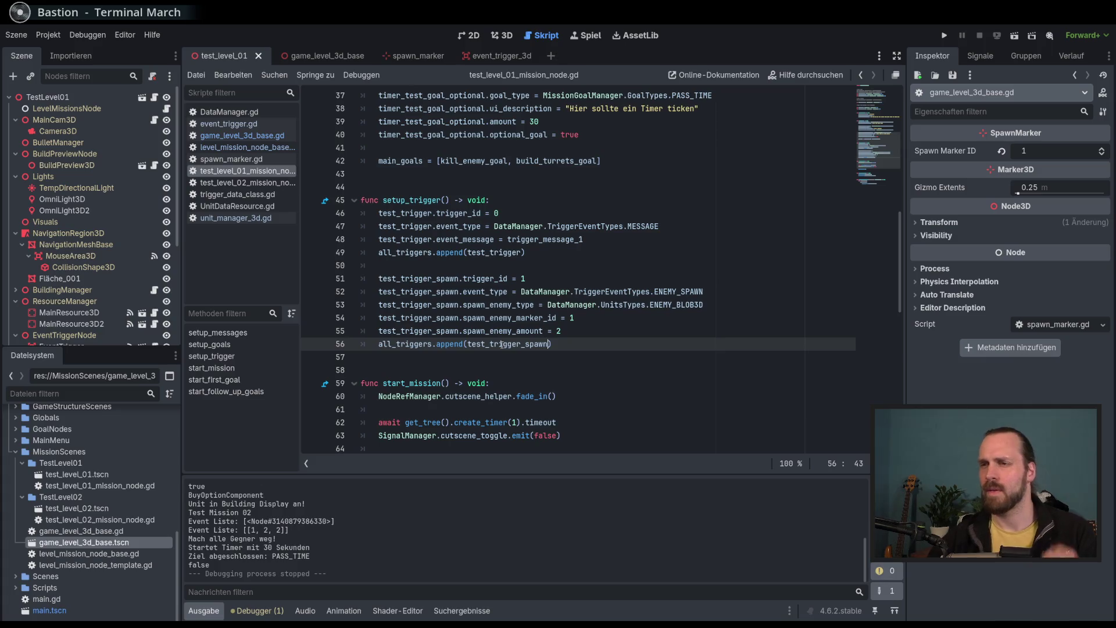
{"action": "left_click", "coordinate": [574, 342]}
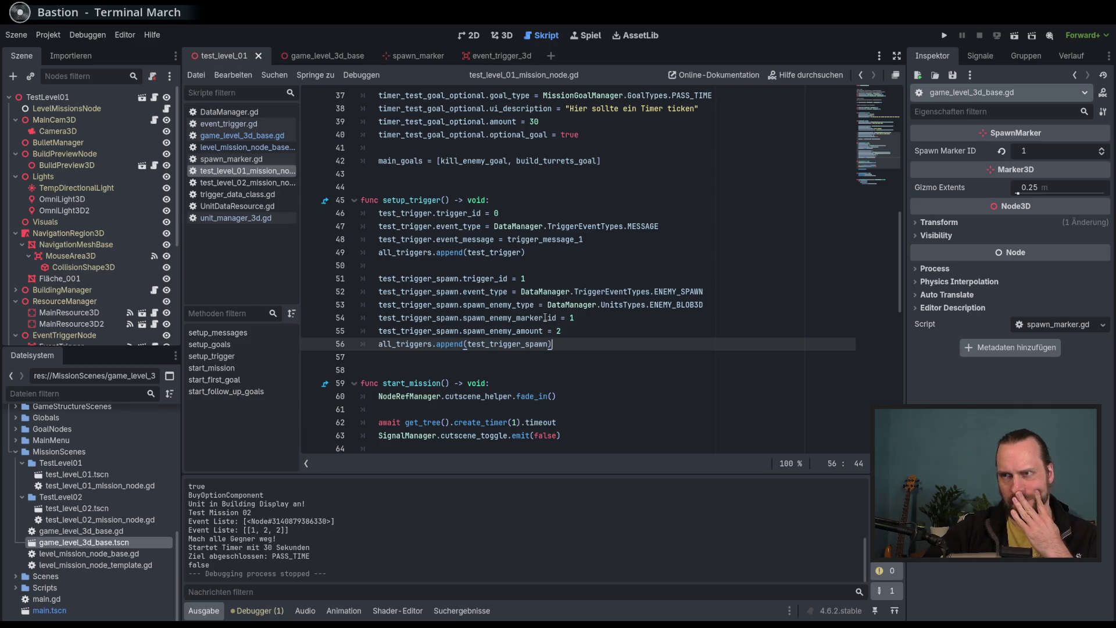
Change line 46's trigger_id from 0 to 1 and run the project with F5.
{"action": "left_click", "coordinate": [459, 278]}
{"action": "key", "text": "shift+Home"}
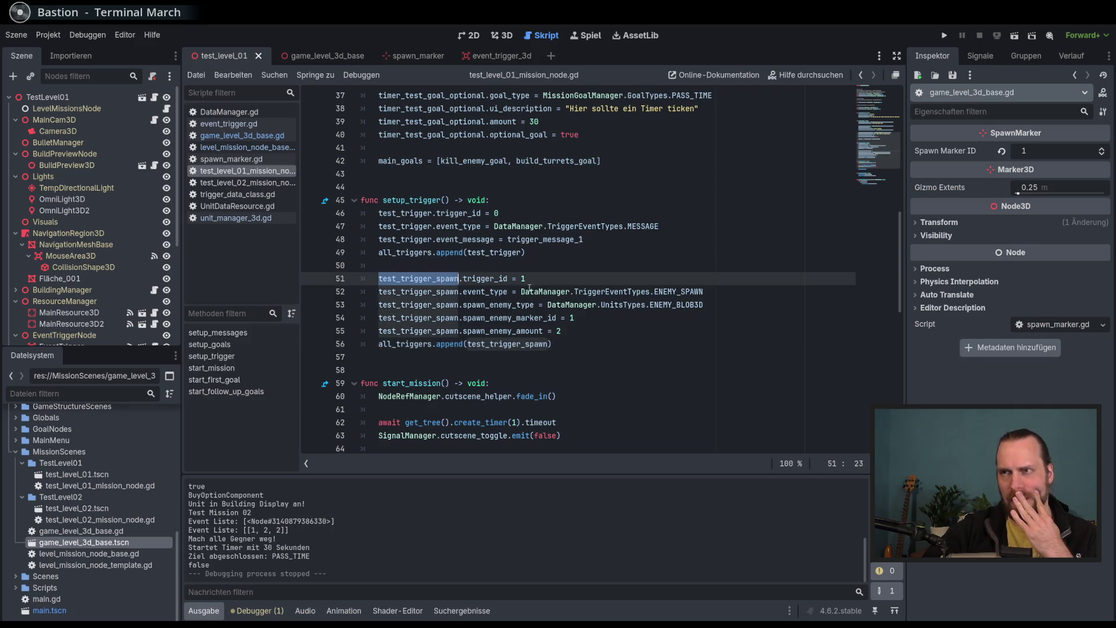
{"action": "left_click", "coordinate": [513, 213]}
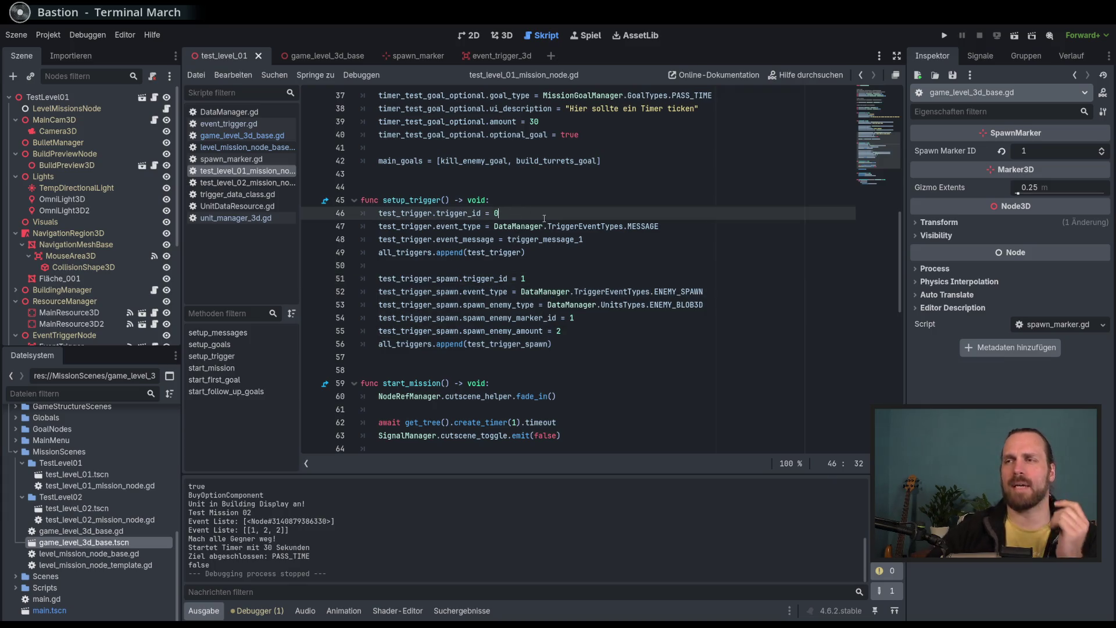
{"action": "key", "text": "BackSpace"}
{"action": "type", "text": "1"}
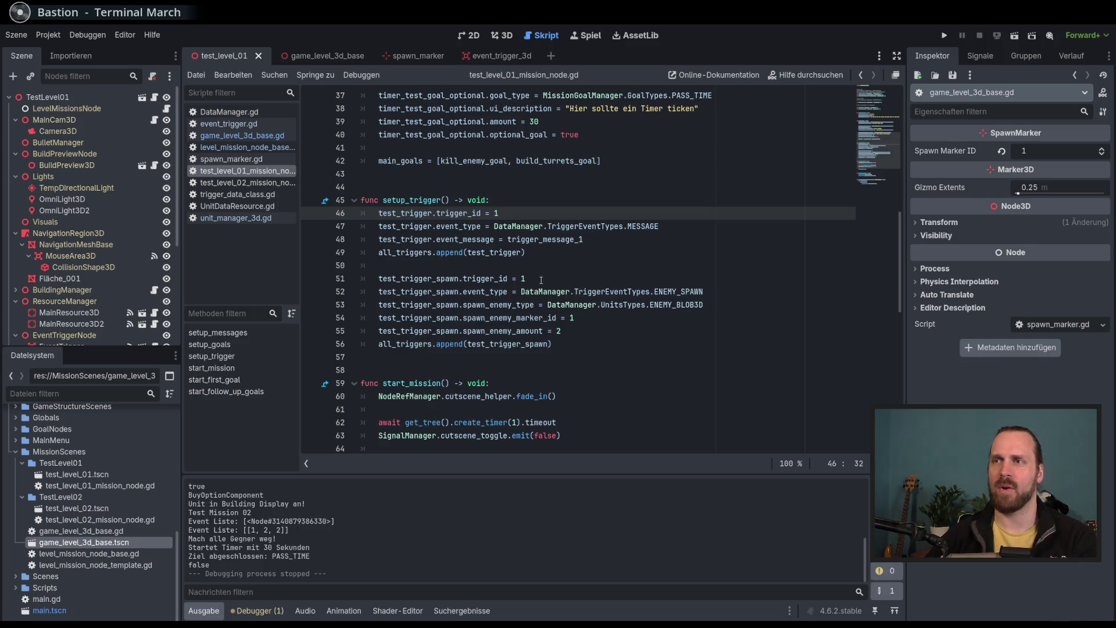
{"action": "left_click_drag", "start_coordinate": [612, 299], "coordinate": [644, 329]}
{"action": "key", "text": "F5"}
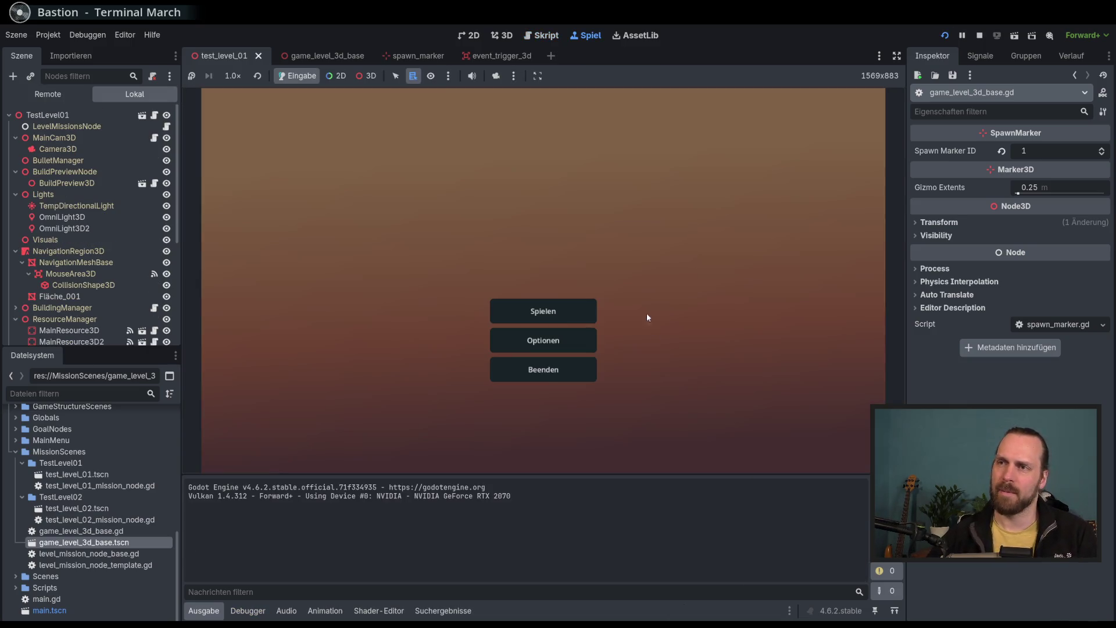
Start Test Mission 01, move the worker to fire trigger 1, then stop with F8.
{"action": "left_click", "coordinate": [543, 312]}
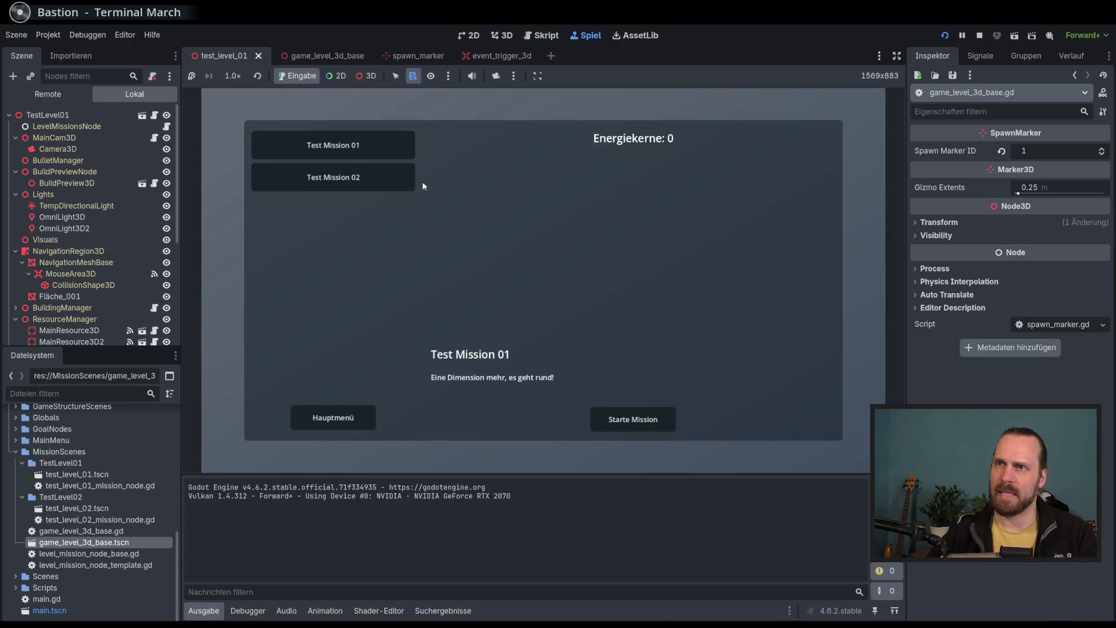
{"action": "left_click", "coordinate": [652, 423]}
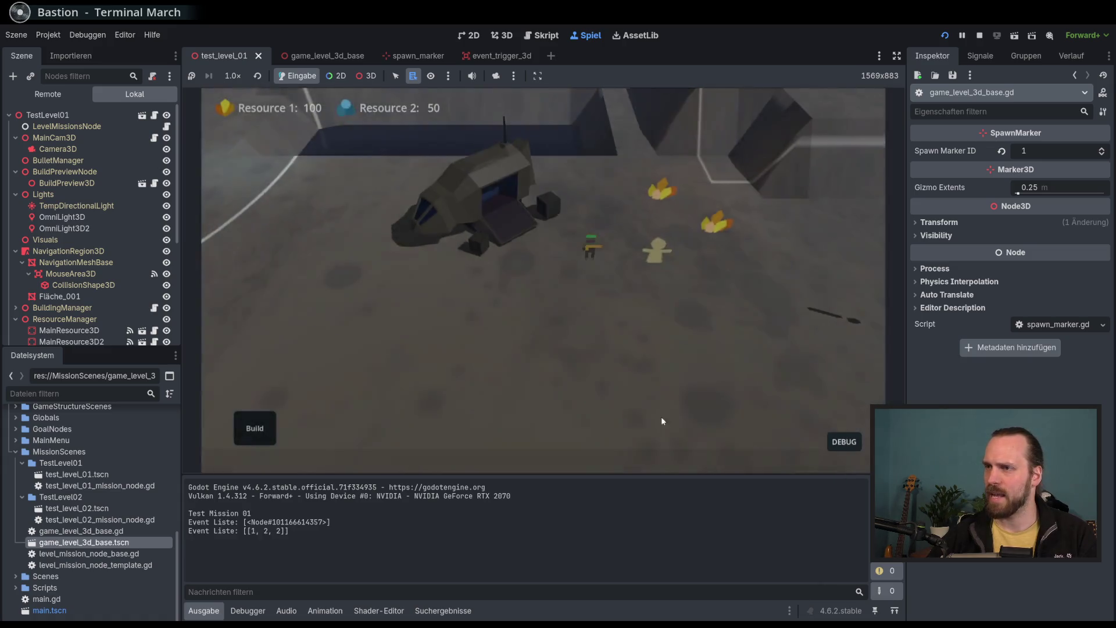
{"action": "left_click", "coordinate": [627, 331]}
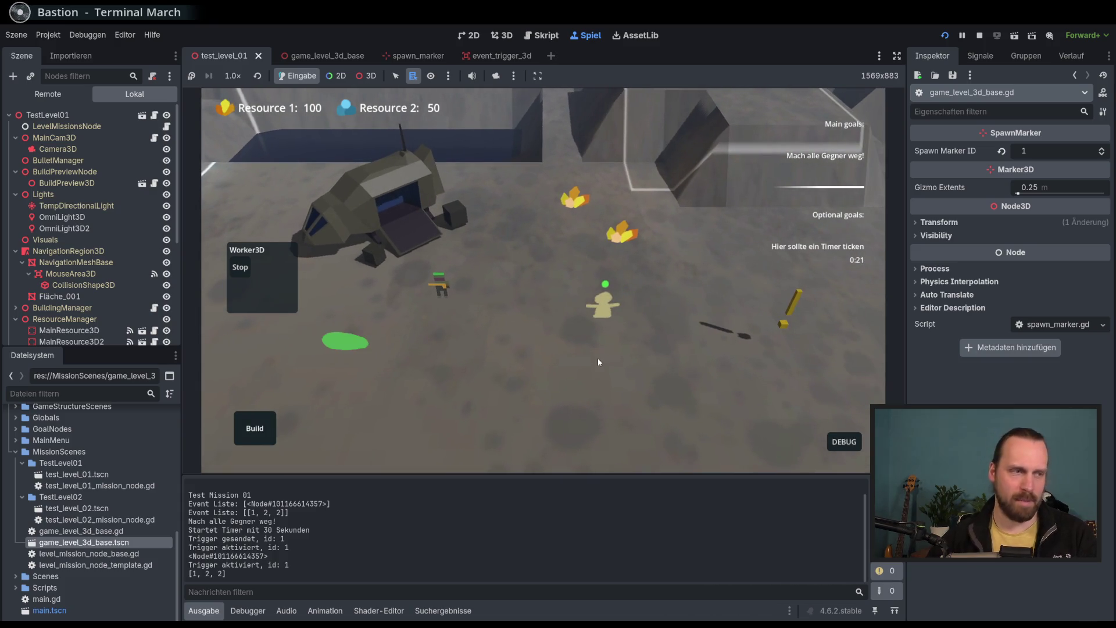
{"action": "key", "text": "F8"}
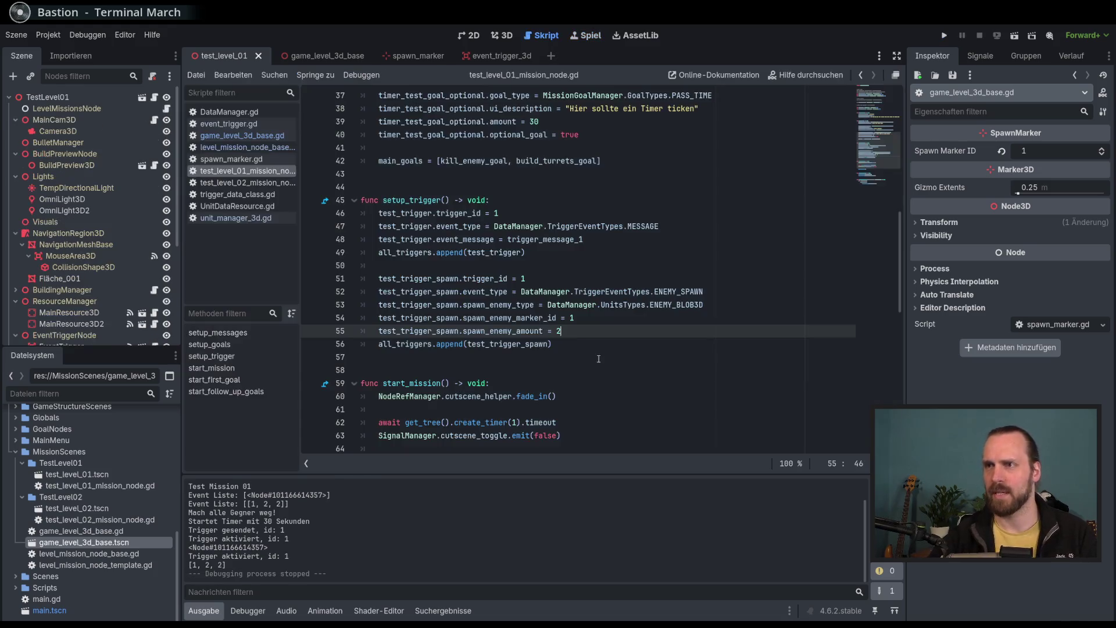
Set line 46's trigger_id back to 0.
{"action": "double_click", "coordinate": [501, 213]}
{"action": "type", "text": "0"}
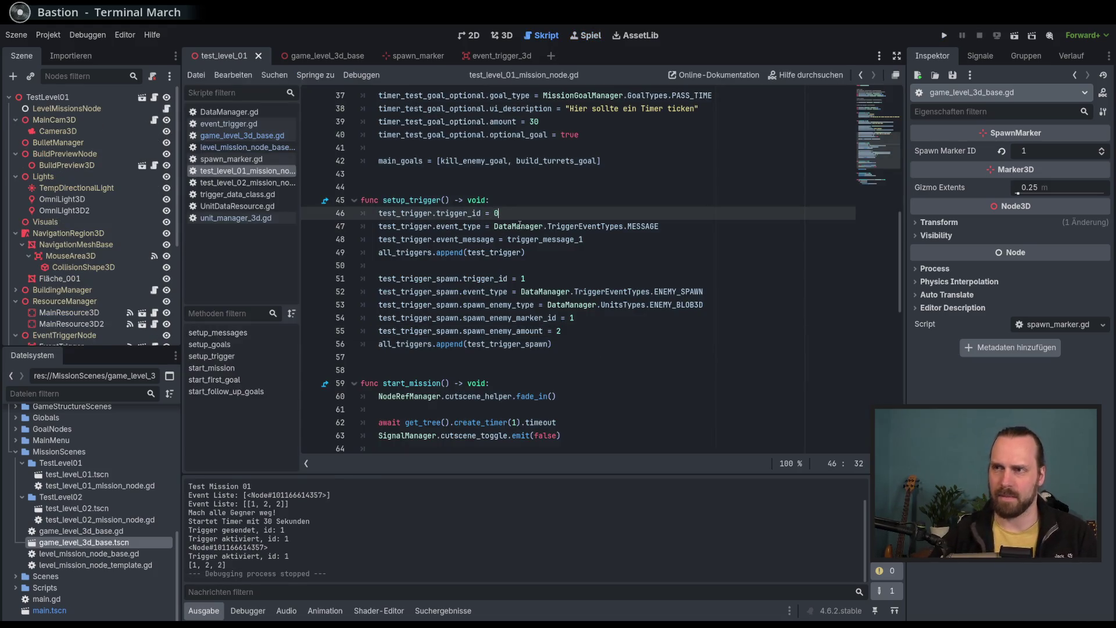
{"action": "left_click", "coordinate": [552, 283]}
Review the trigger setup code on lines 47–56.
{"action": "scroll", "coordinate": [560, 294], "scroll_direction": "down", "scroll_amount": 1}
{"action": "scroll", "coordinate": [599, 327], "scroll_direction": "up", "scroll_amount": 2}
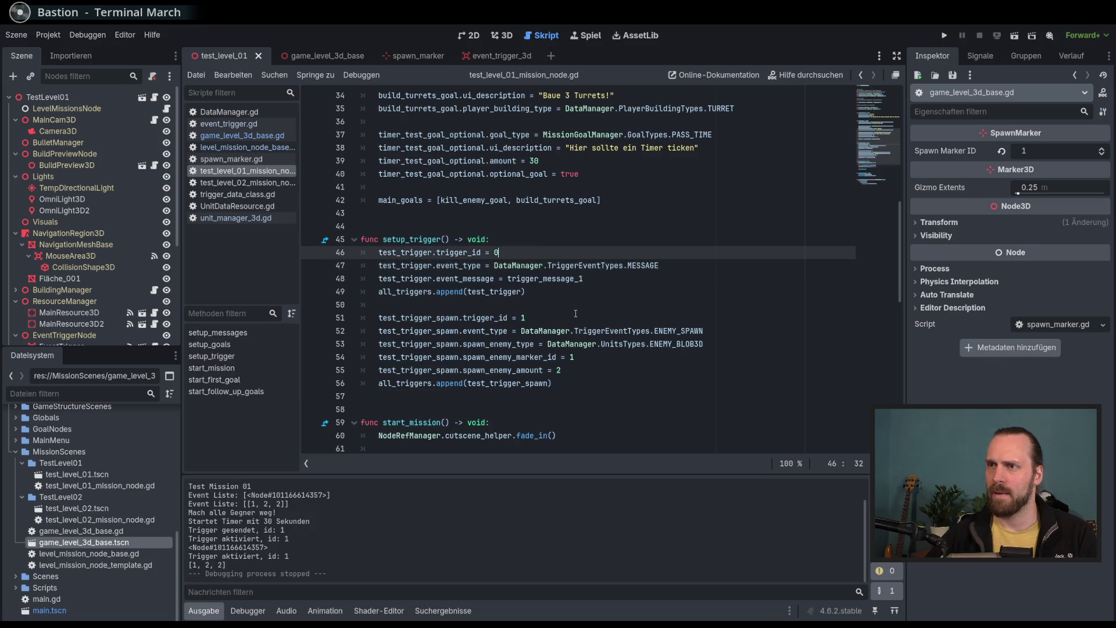
{"action": "left_click_drag", "start_coordinate": [482, 265], "coordinate": [512, 383]}
{"action": "left_click", "coordinate": [621, 364]}
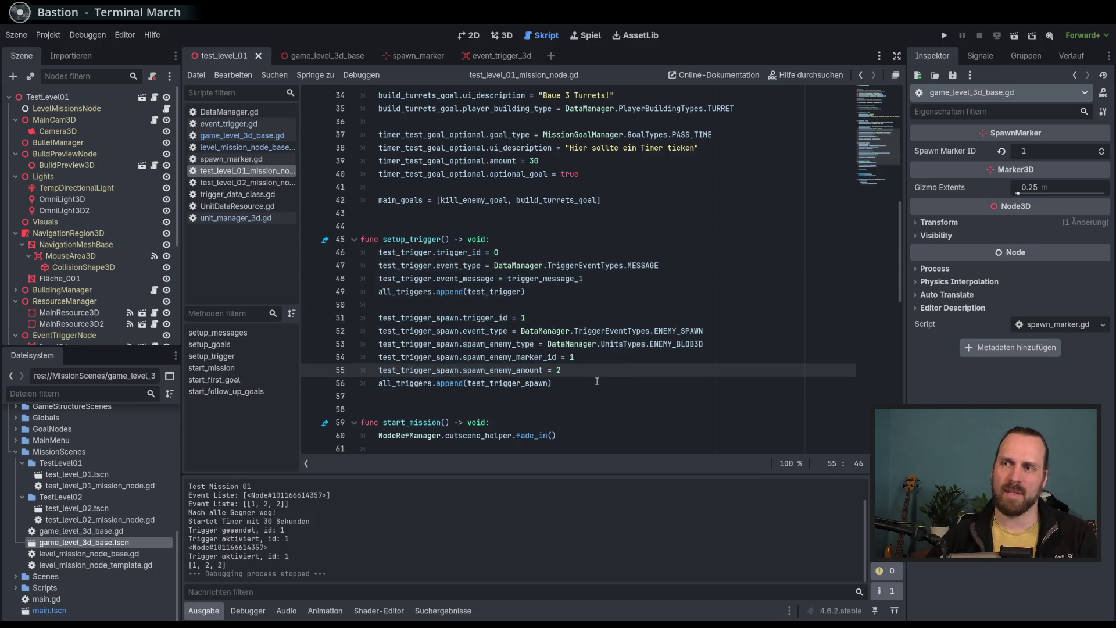
{"action": "left_click", "coordinate": [597, 381]}
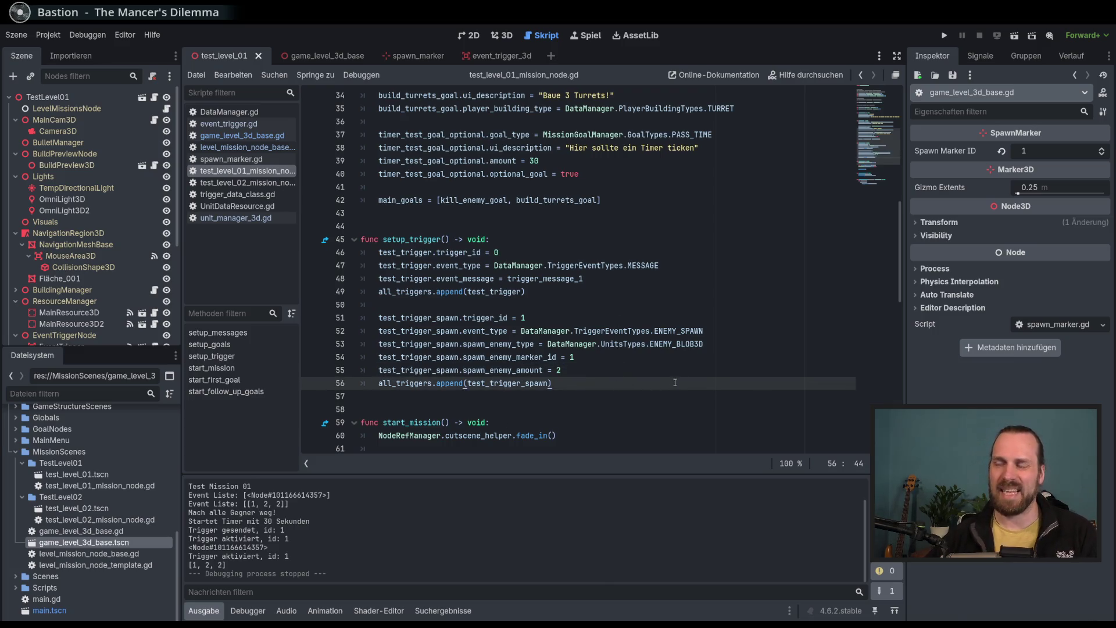
{"action": "scroll", "coordinate": [677, 385], "scroll_direction": "up", "scroll_amount": 1}
{"action": "scroll", "coordinate": [678, 387], "scroll_direction": "down", "scroll_amount": 2}
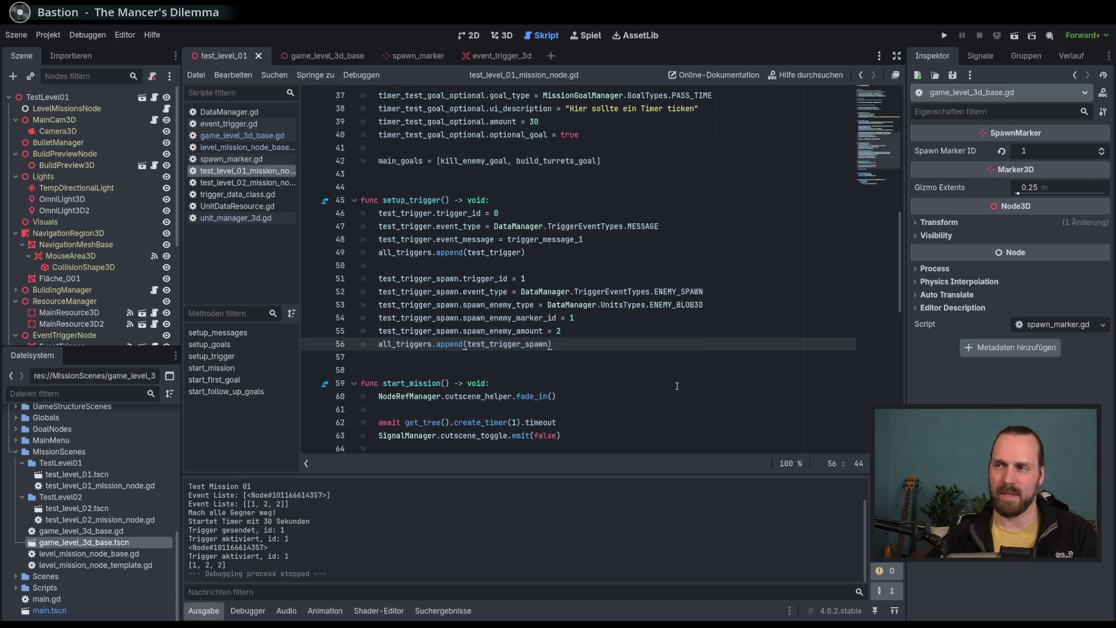
{"action": "scroll", "coordinate": [678, 388], "scroll_direction": "up", "scroll_amount": 1}
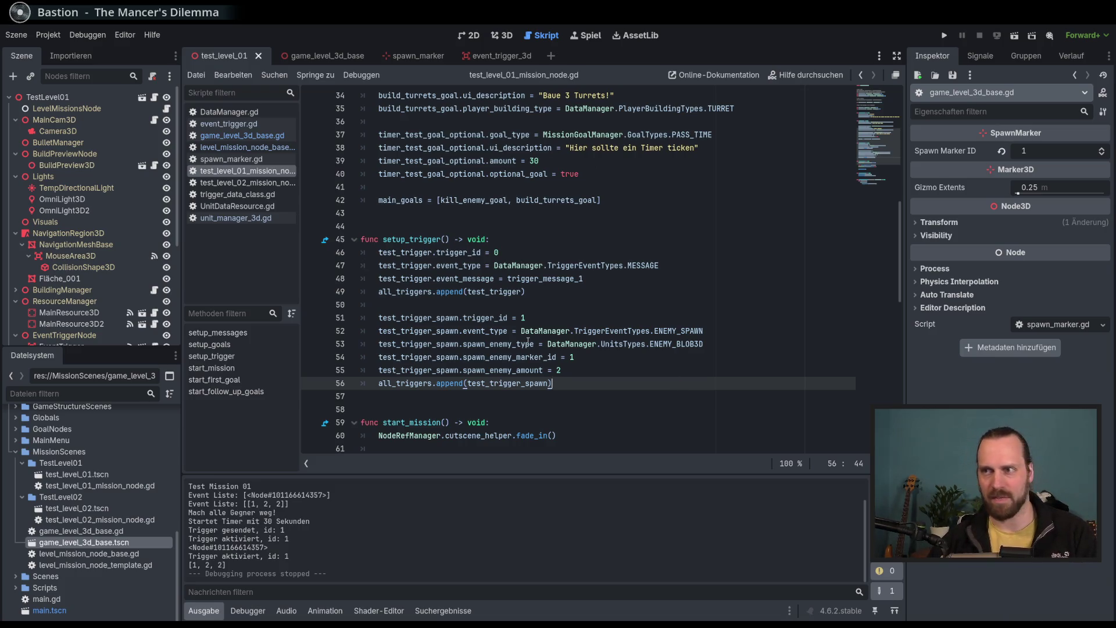
{"action": "scroll", "coordinate": [527, 341], "scroll_direction": "down", "scroll_amount": 2}
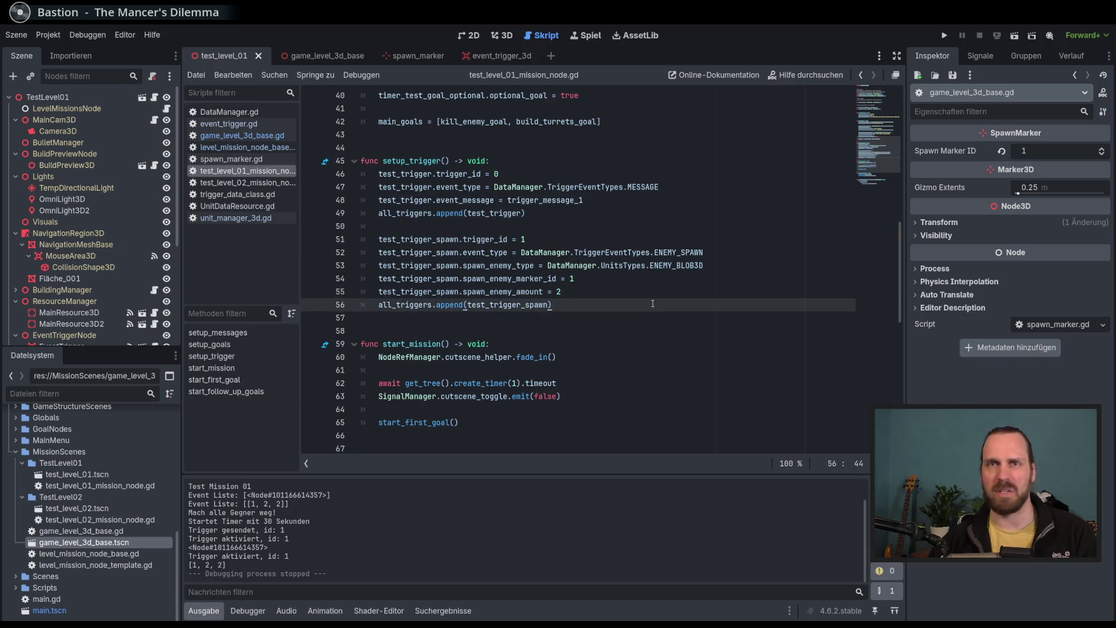
{"action": "left_click", "coordinate": [501, 35]}
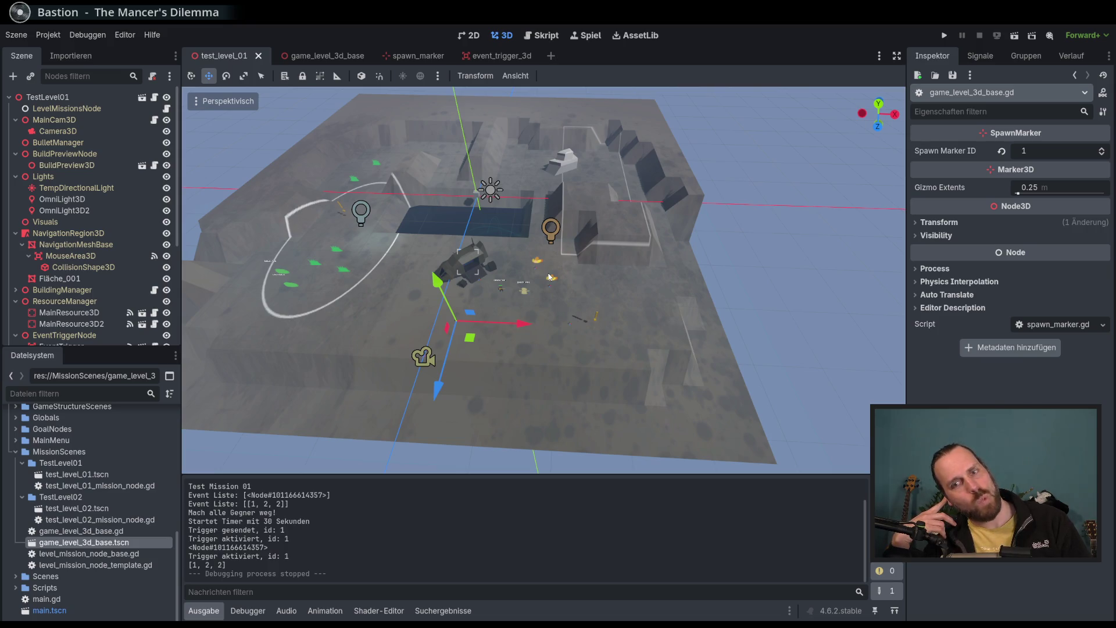
{"action": "scroll", "coordinate": [511, 268], "scroll_direction": "up", "scroll_amount": 5}
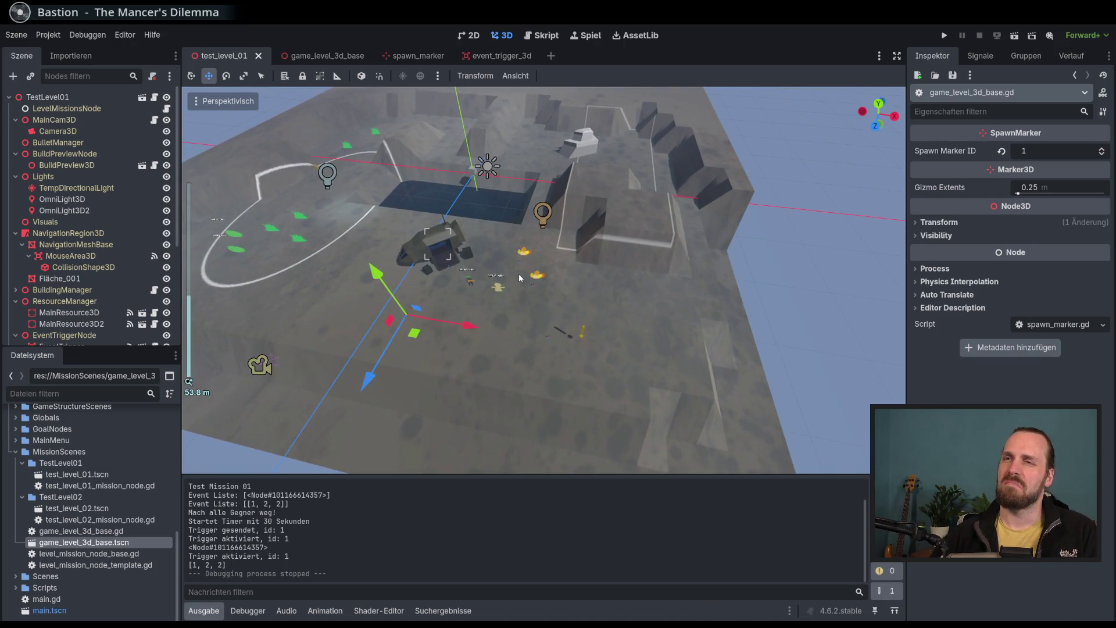
{"action": "scroll", "coordinate": [518, 277], "scroll_direction": "up", "scroll_amount": 3}
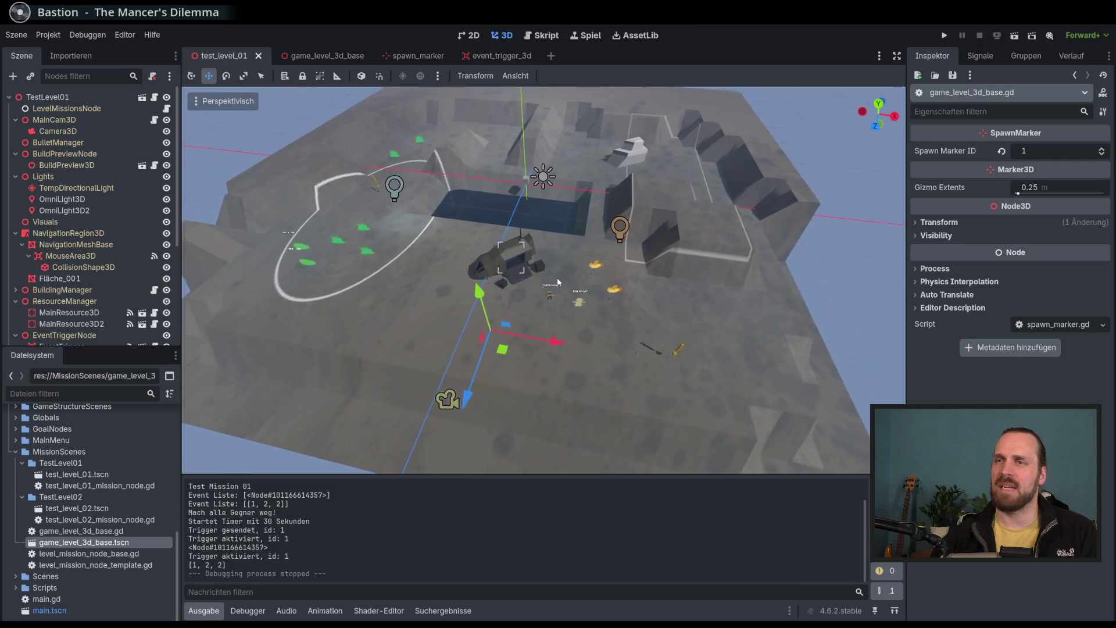
{"action": "scroll", "coordinate": [557, 282], "scroll_direction": "up", "scroll_amount": 4}
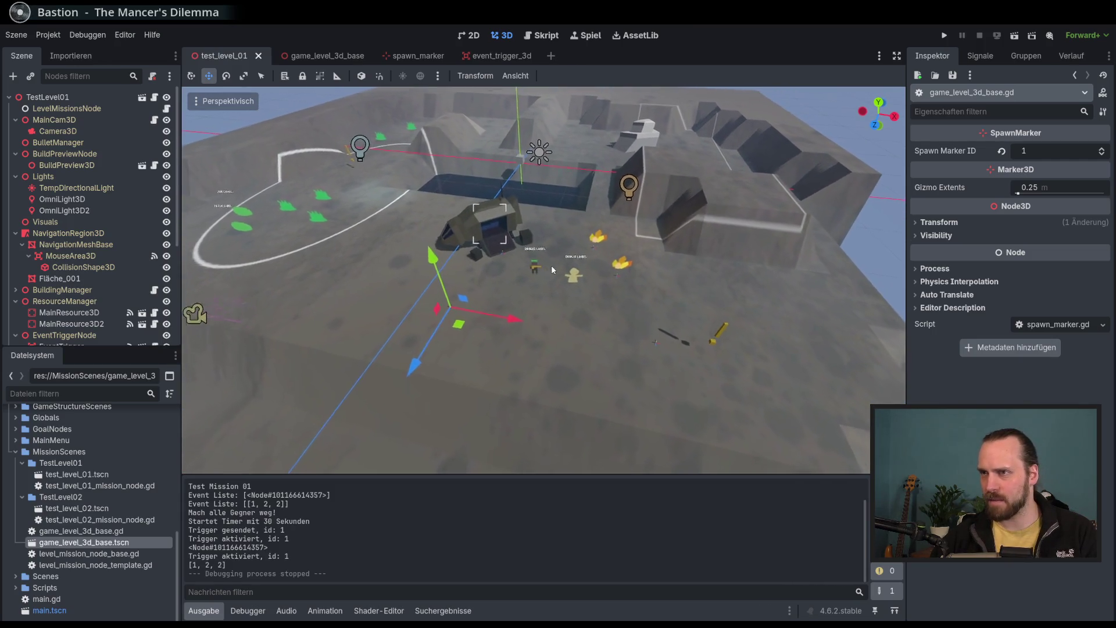
{"action": "scroll", "coordinate": [547, 265], "scroll_direction": "up", "scroll_amount": 4}
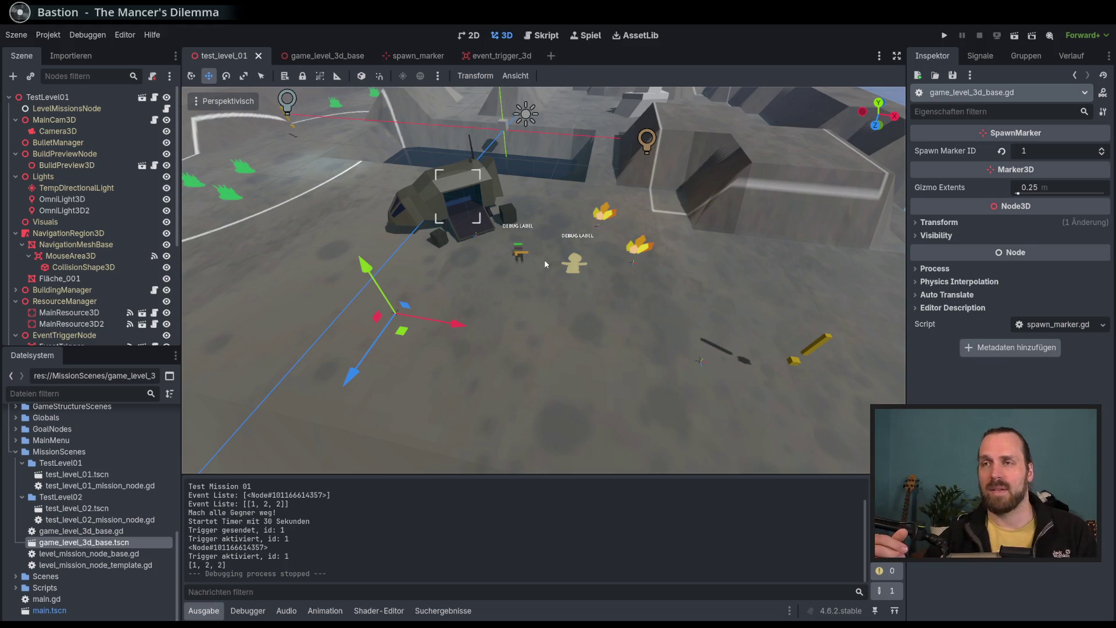
{"action": "scroll", "coordinate": [544, 259], "scroll_direction": "down", "scroll_amount": 5}
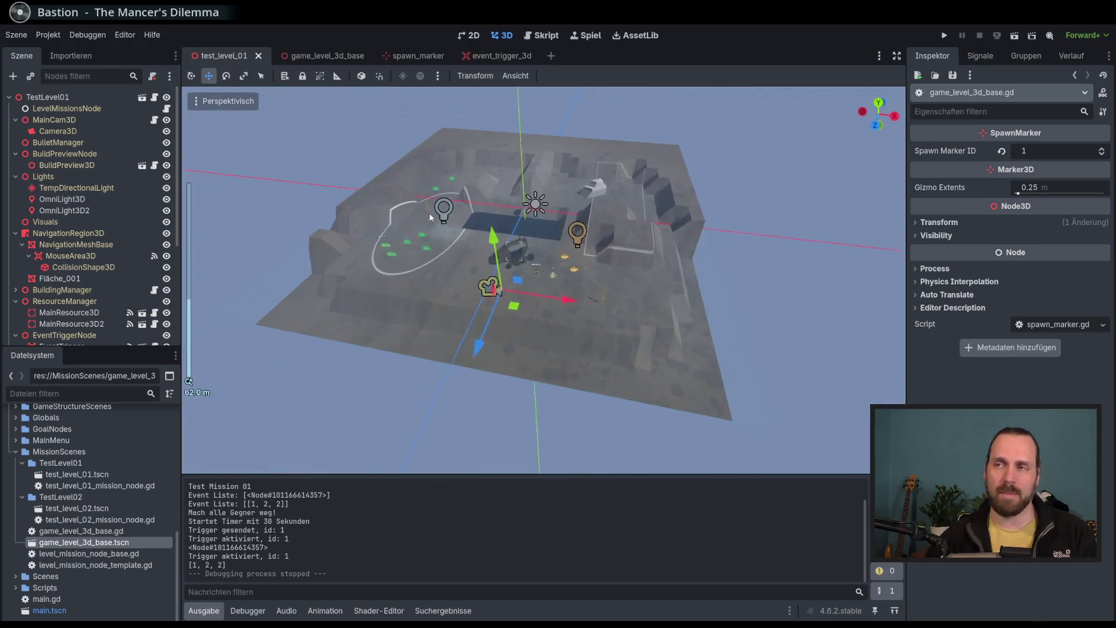
{"action": "scroll", "coordinate": [609, 274], "scroll_direction": "up", "scroll_amount": 4}
{"action": "scroll", "coordinate": [609, 274], "scroll_direction": "down", "scroll_amount": 5}
{"action": "scroll", "coordinate": [579, 271], "scroll_direction": "up", "scroll_amount": 4}
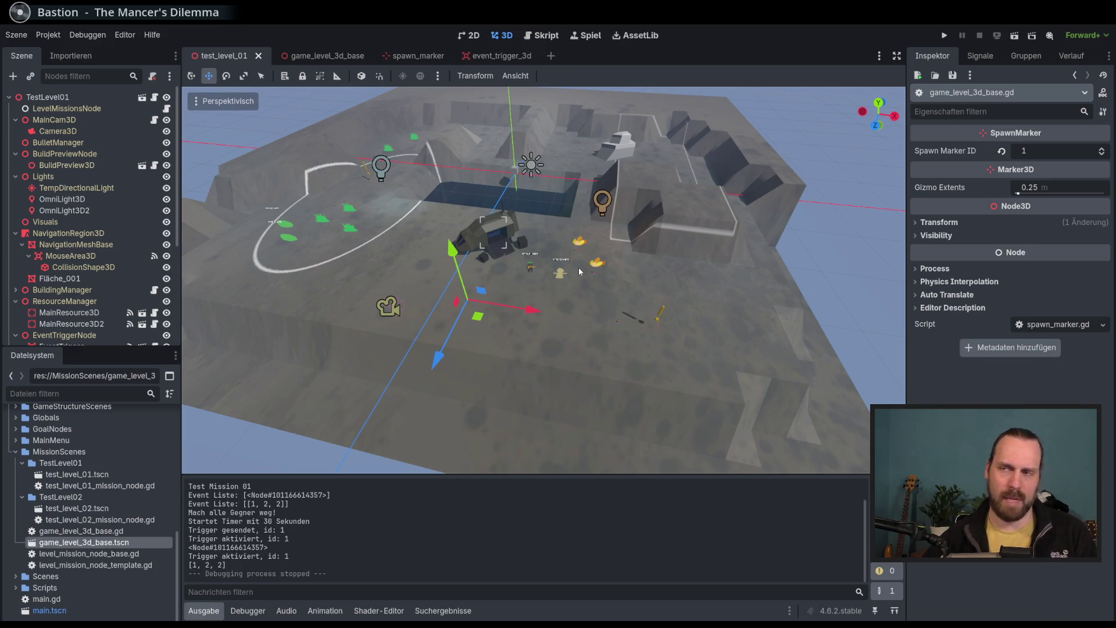
{"action": "scroll", "coordinate": [579, 271], "scroll_direction": "up", "scroll_amount": 5}
{"action": "scroll", "coordinate": [562, 323], "scroll_direction": "down", "scroll_amount": 4}
{"action": "scroll", "coordinate": [497, 211], "scroll_direction": "up", "scroll_amount": 2}
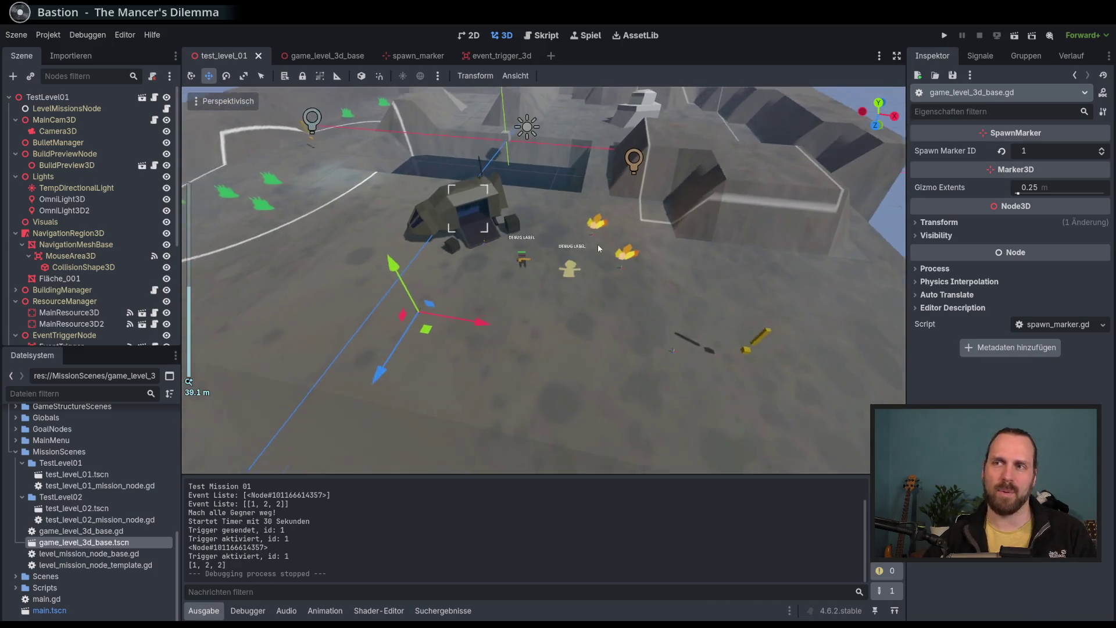
{"action": "scroll", "coordinate": [570, 279], "scroll_direction": "down", "scroll_amount": 2}
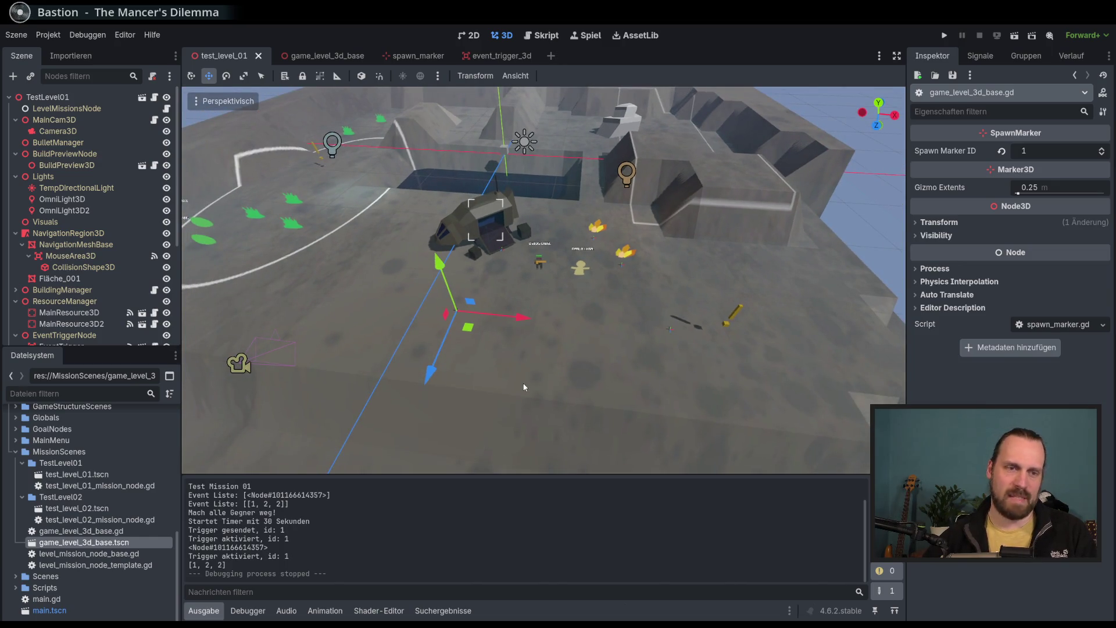
{"action": "scroll", "coordinate": [520, 375], "scroll_direction": "down", "scroll_amount": 2}
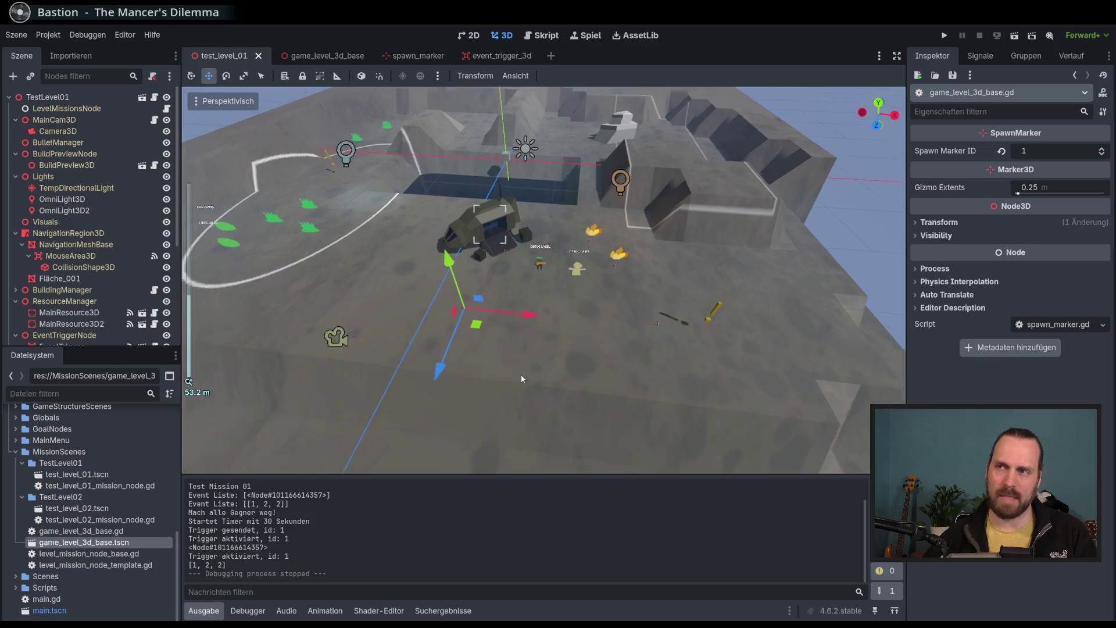
{"action": "scroll", "coordinate": [459, 244], "scroll_direction": "down", "scroll_amount": 2}
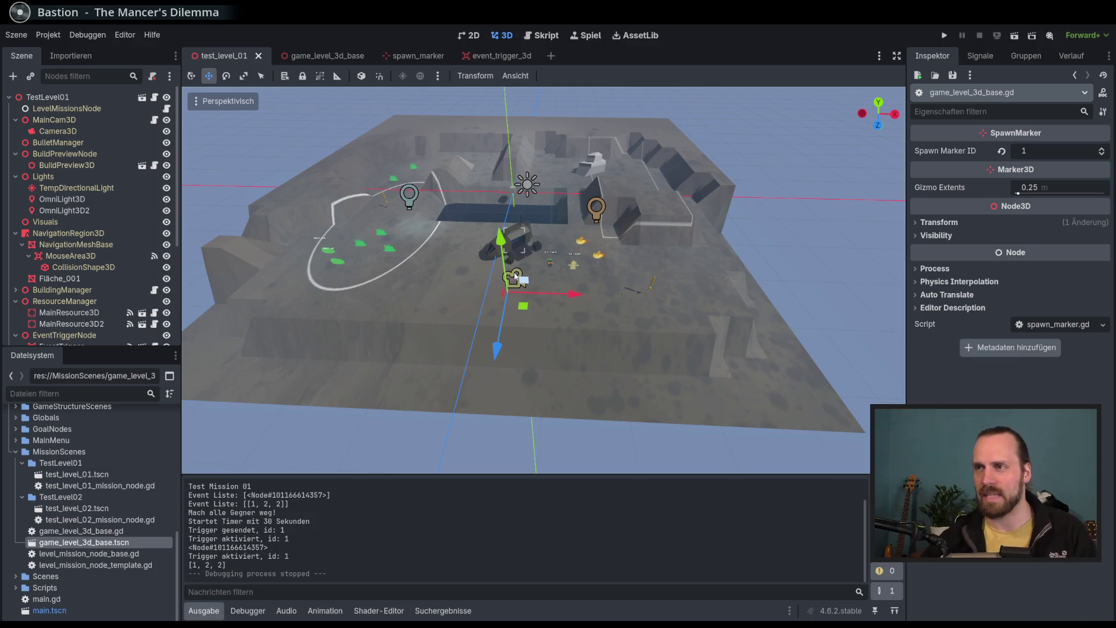
{"action": "left_click_drag", "start_coordinate": [573, 309], "coordinate": [568, 311]}
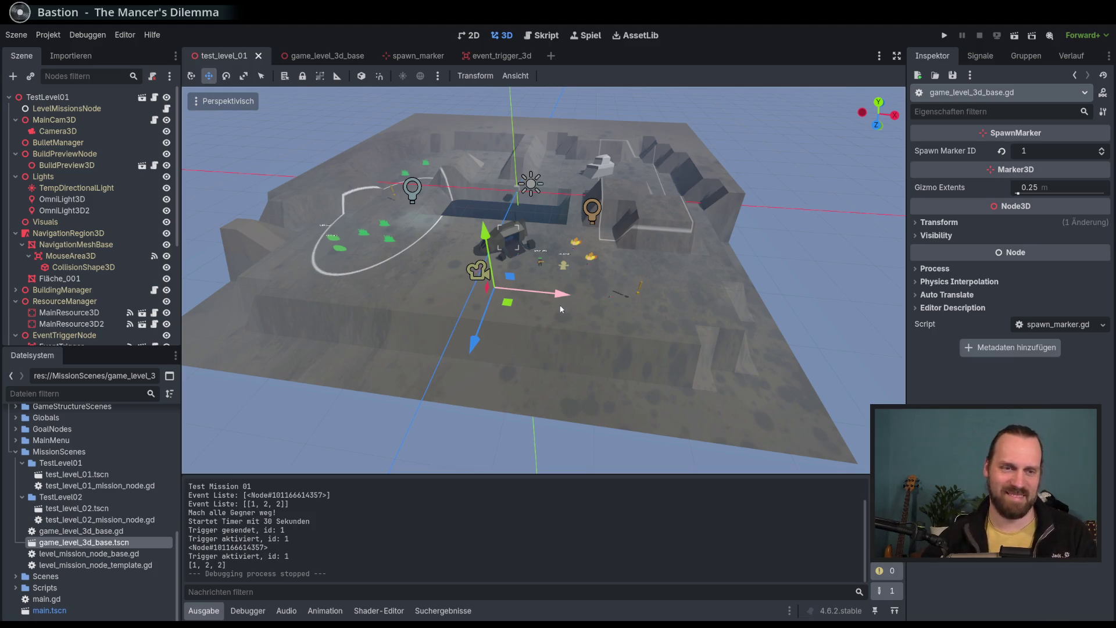
{"action": "scroll", "coordinate": [547, 319], "scroll_direction": "up", "scroll_amount": 5}
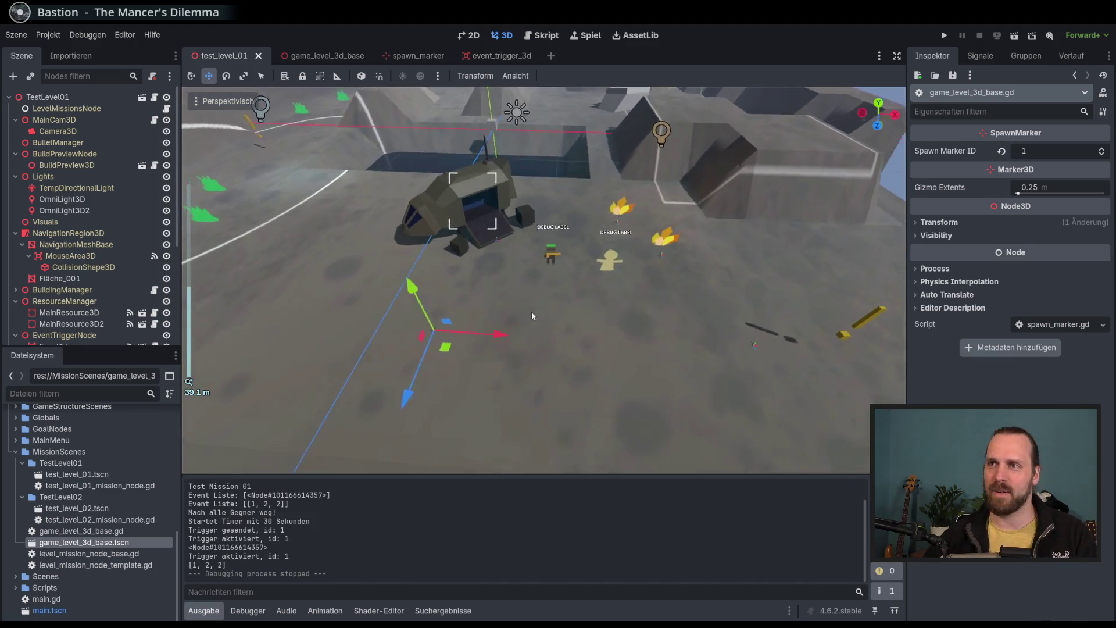
{"action": "scroll", "coordinate": [532, 312], "scroll_direction": "down", "scroll_amount": 2}
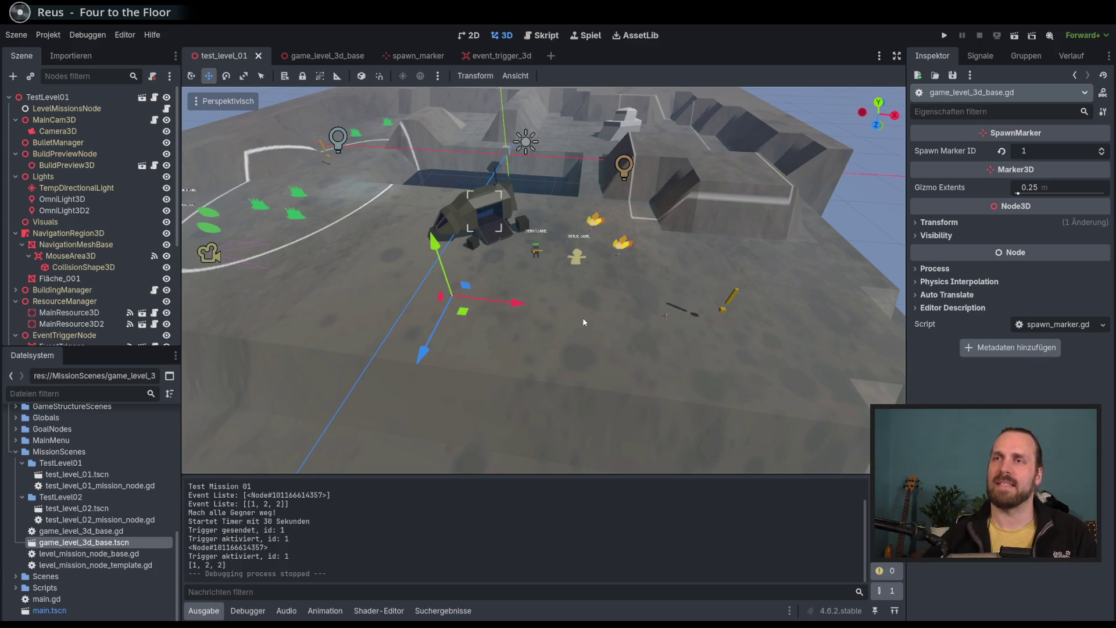
{"action": "scroll", "coordinate": [583, 317], "scroll_direction": "down", "scroll_amount": 5}
{"action": "scroll", "coordinate": [514, 263], "scroll_direction": "up", "scroll_amount": 2}
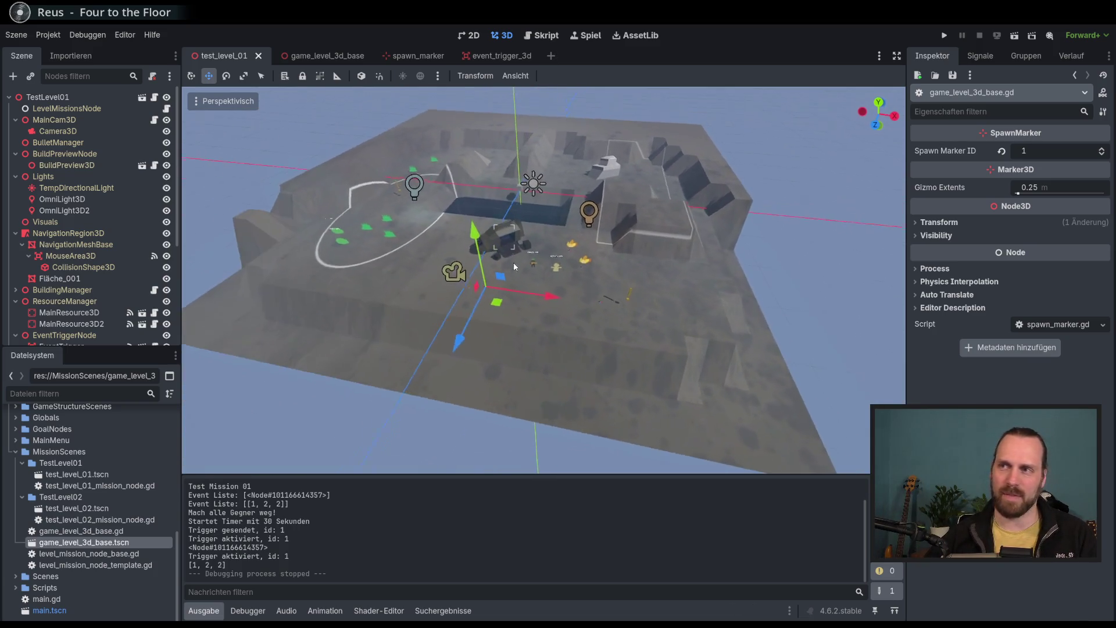
{"action": "scroll", "coordinate": [514, 263], "scroll_direction": "up", "scroll_amount": 3}
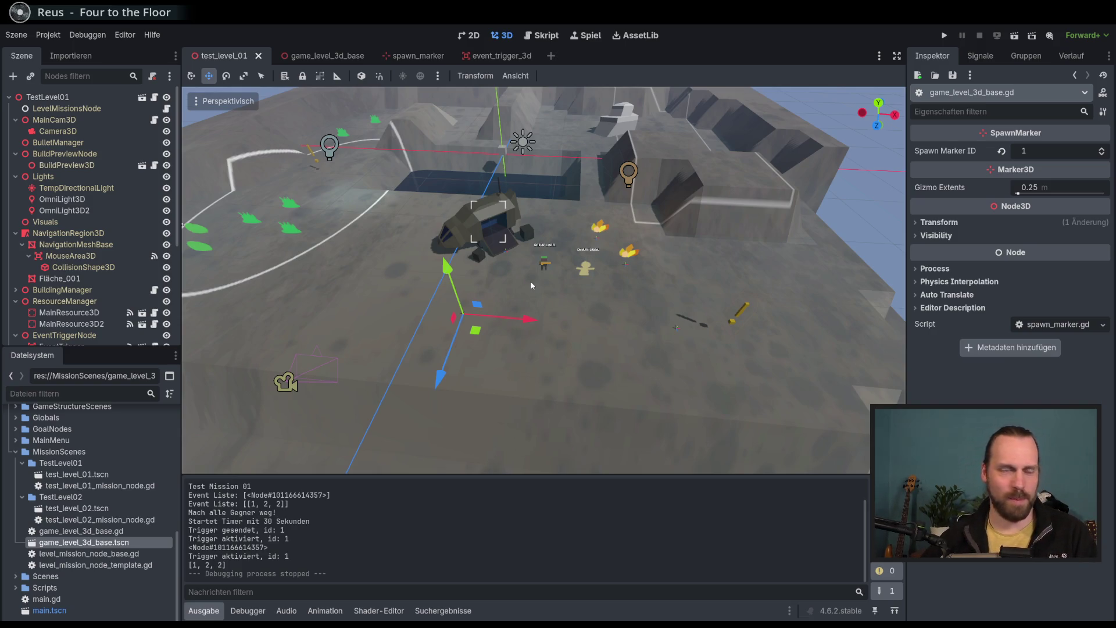
{"action": "left_click_drag", "start_coordinate": [544, 283], "coordinate": [582, 258]}
{"action": "scroll", "coordinate": [589, 267], "scroll_direction": "up", "scroll_amount": 3}
{"action": "scroll", "coordinate": [588, 267], "scroll_direction": "down", "scroll_amount": 4}
{"action": "scroll", "coordinate": [587, 267], "scroll_direction": "up", "scroll_amount": 1}
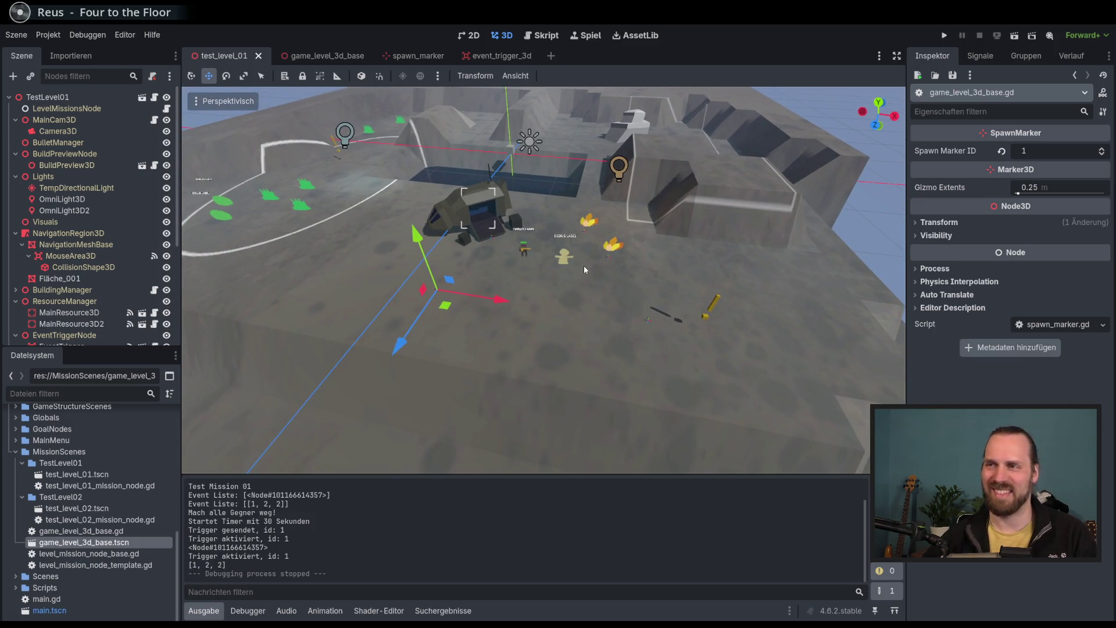
{"action": "key", "text": "F5"}
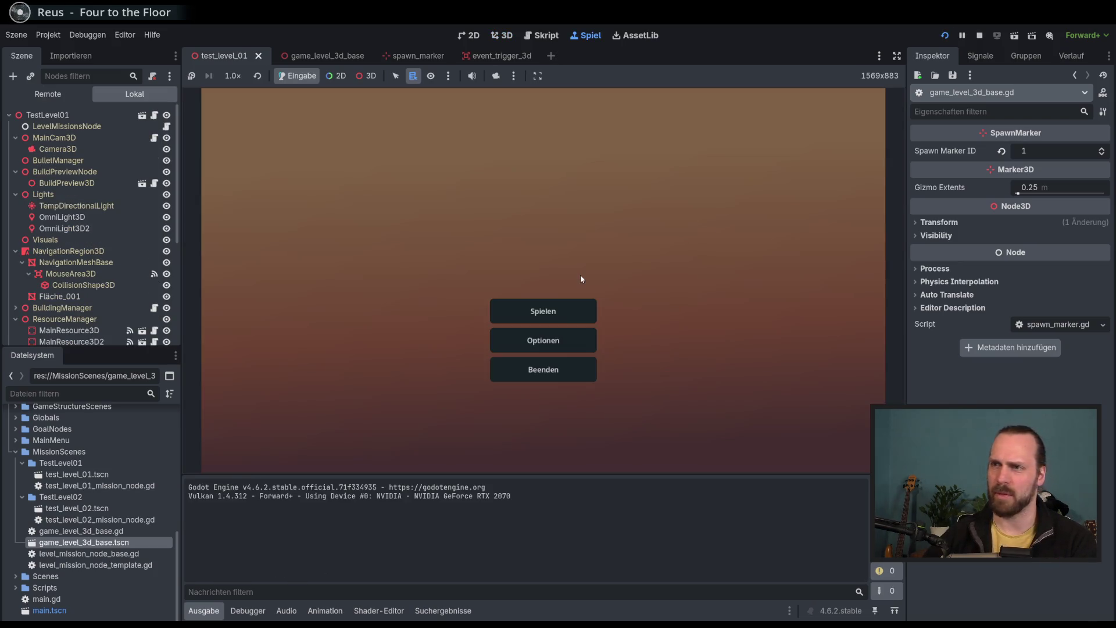
Start Test Mission 01 and walk the worker onto the trigger area and back off.
{"action": "left_click", "coordinate": [574, 301]}
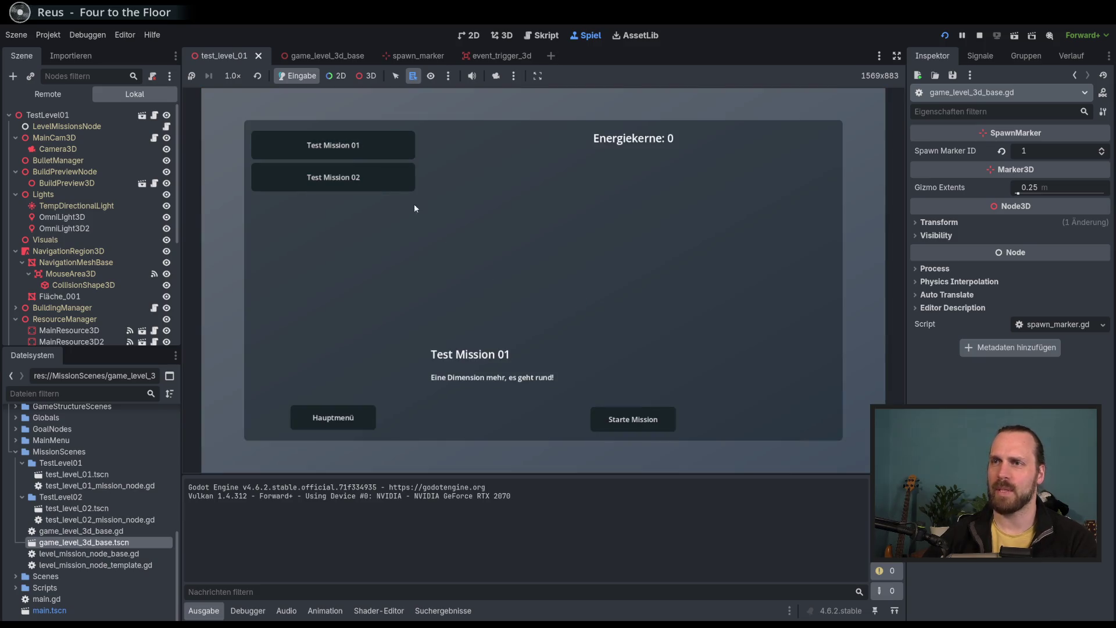
{"action": "left_click", "coordinate": [632, 421]}
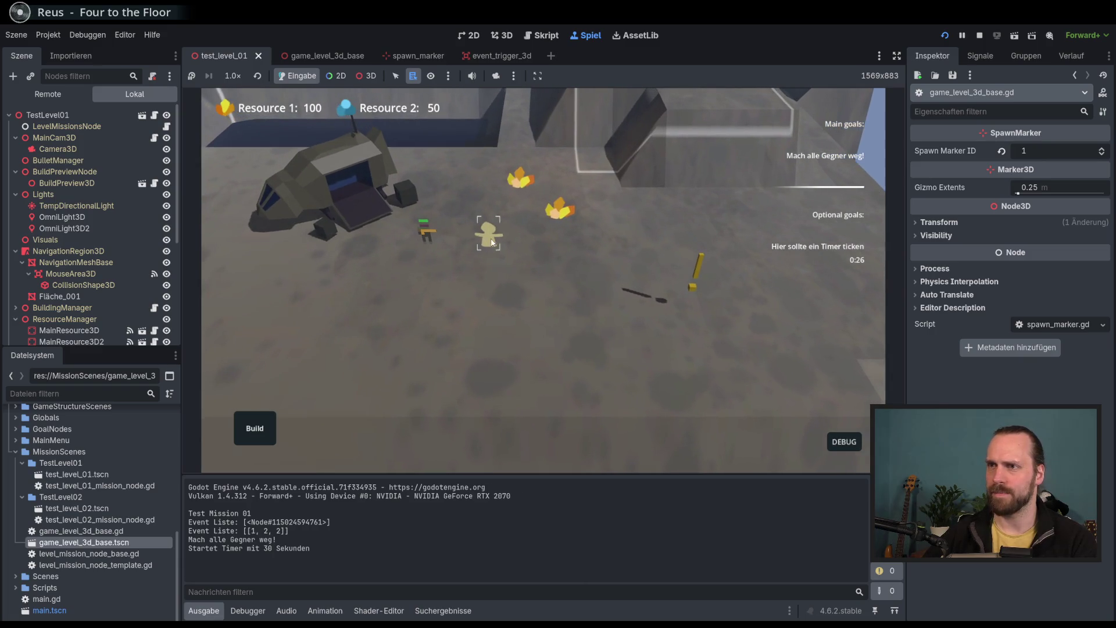
{"action": "left_click", "coordinate": [484, 230]}
{"action": "right_click", "coordinate": [704, 348]}
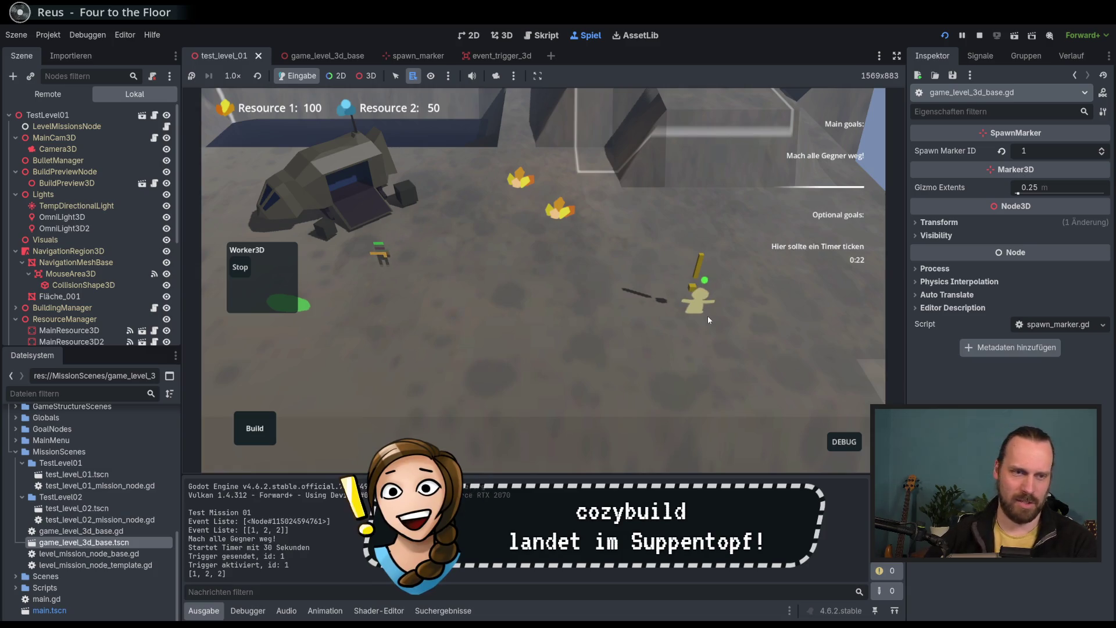
{"action": "right_click", "coordinate": [748, 260]}
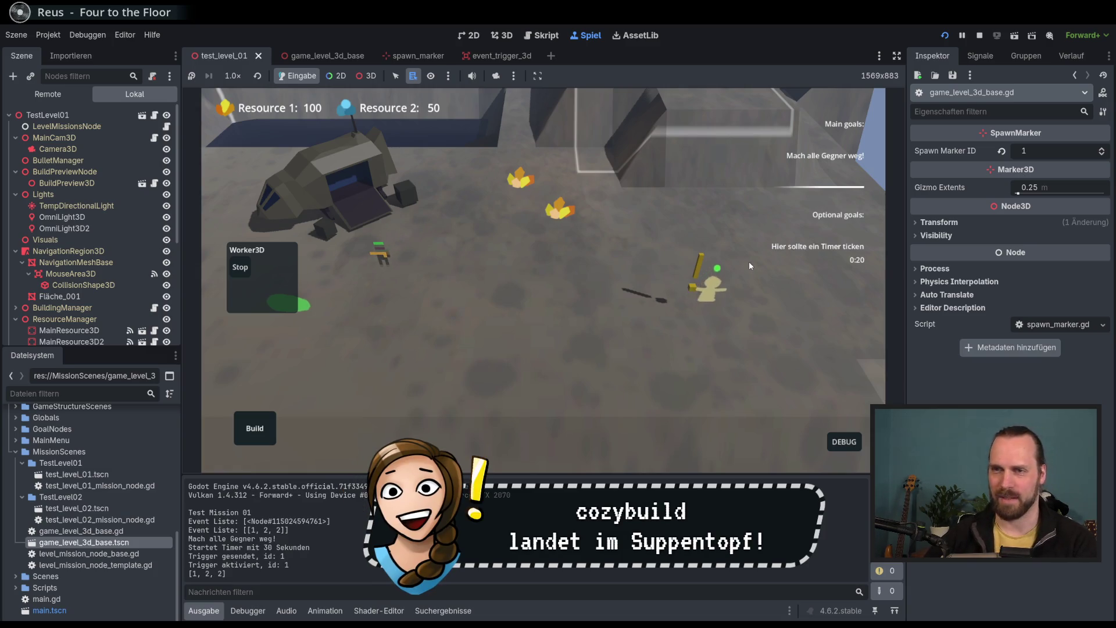
Move the Enemy Blob down-right and walk the worker further left.
{"action": "left_click_drag", "start_coordinate": [601, 345], "coordinate": [719, 299]}
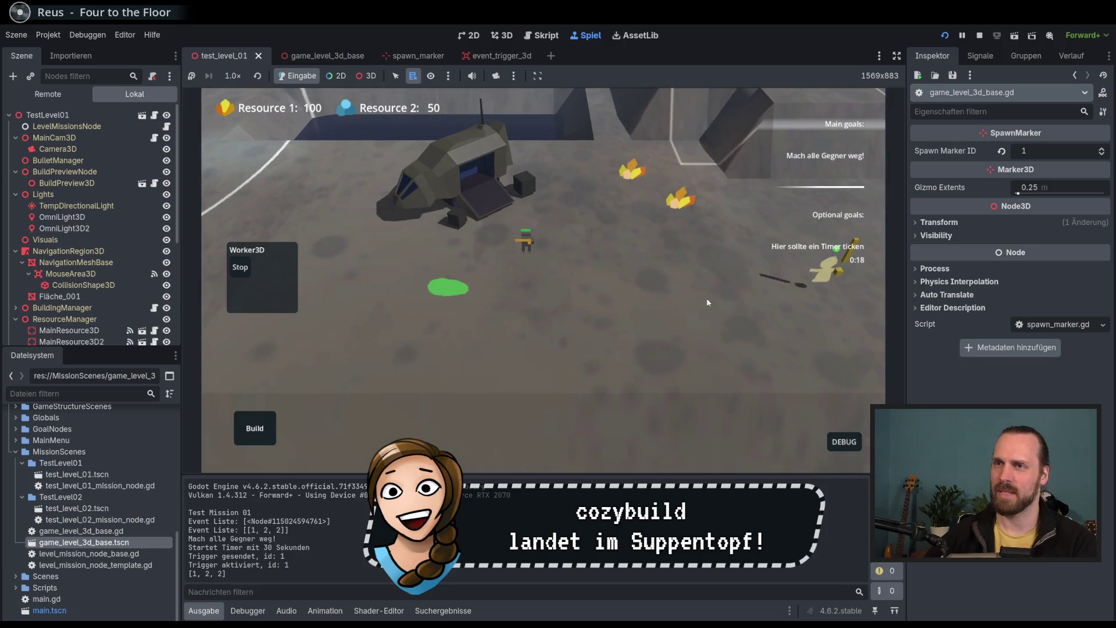
{"action": "left_click", "coordinate": [450, 289]}
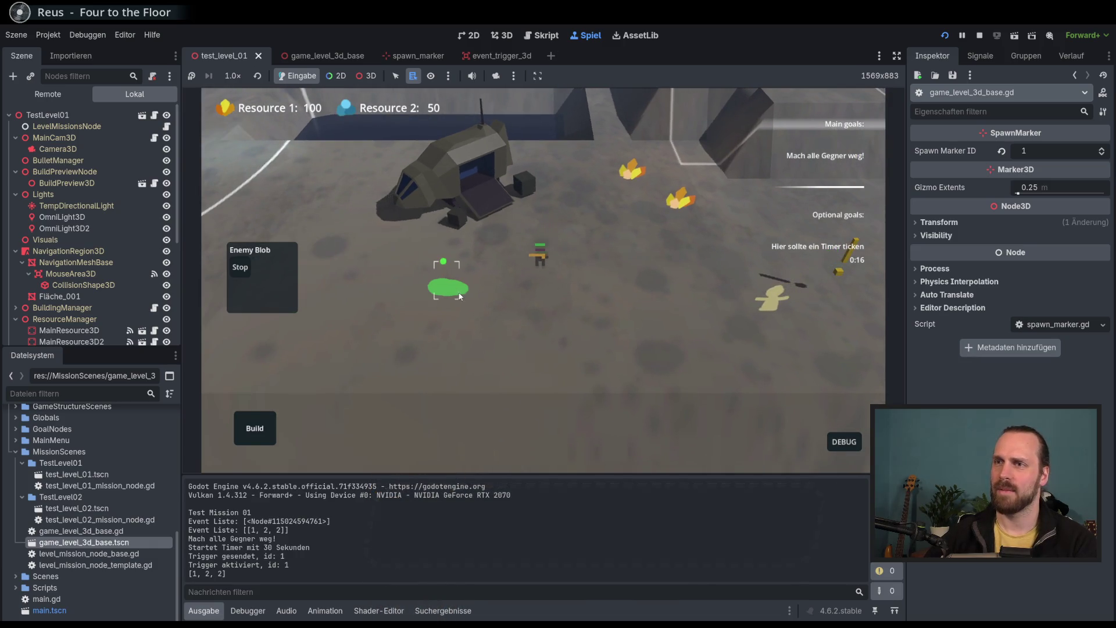
{"action": "right_click", "coordinate": [546, 360]}
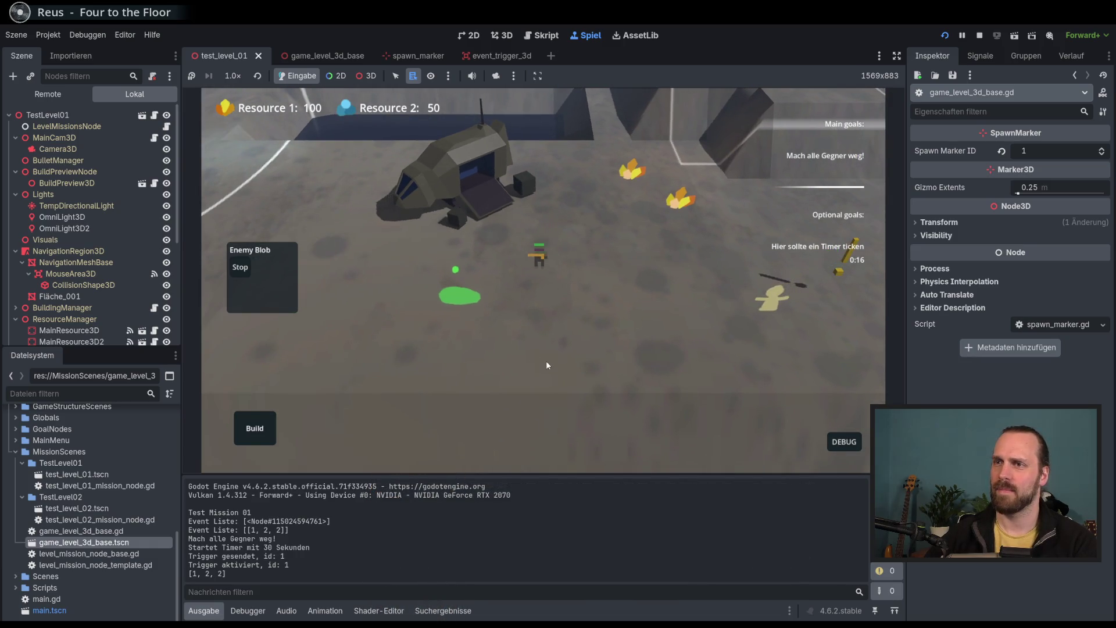
{"action": "left_click", "coordinate": [539, 256]}
{"action": "left_click", "coordinate": [726, 300]}
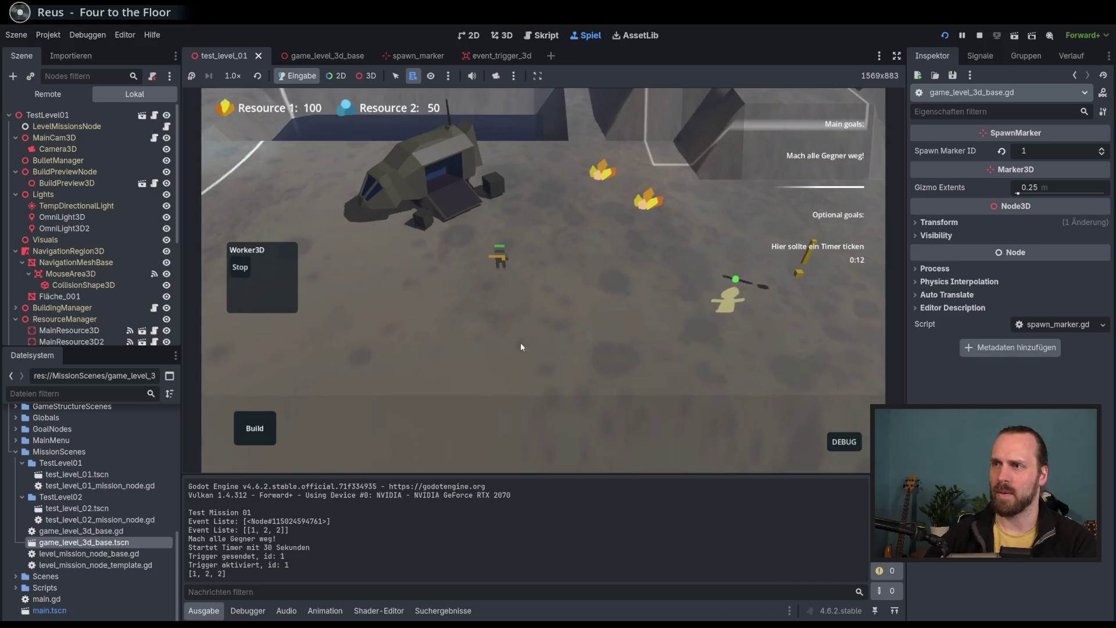
{"action": "mouse_move", "coordinate": [416, 319]}
{"action": "left_mouse_down"}
{"action": "mouse_move", "coordinate": [637, 330]}
{"action": "mouse_move", "coordinate": [519, 269]}
{"action": "mouse_move", "coordinate": [645, 264]}
{"action": "left_mouse_up"}
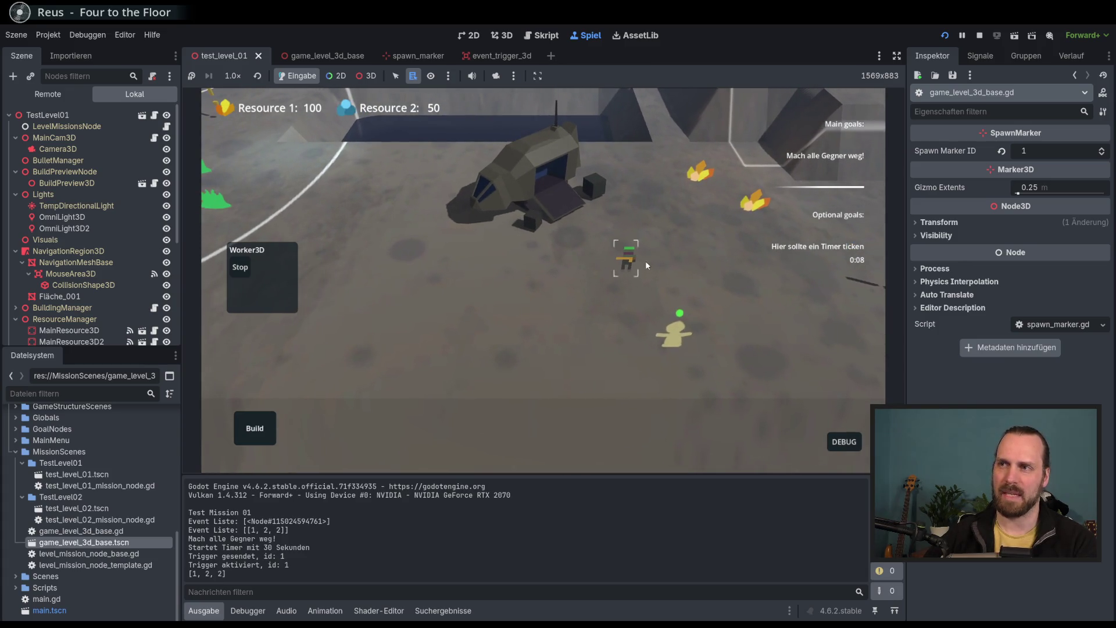
{"action": "right_click", "coordinate": [498, 289]}
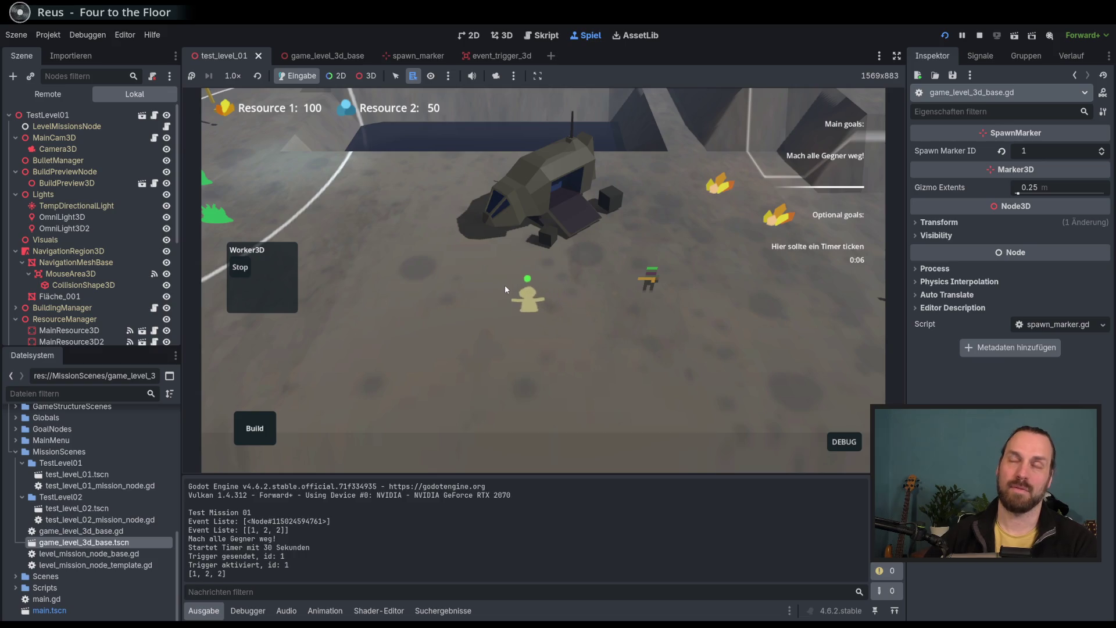
{"action": "left_click_drag", "start_coordinate": [497, 291], "coordinate": [551, 261]}
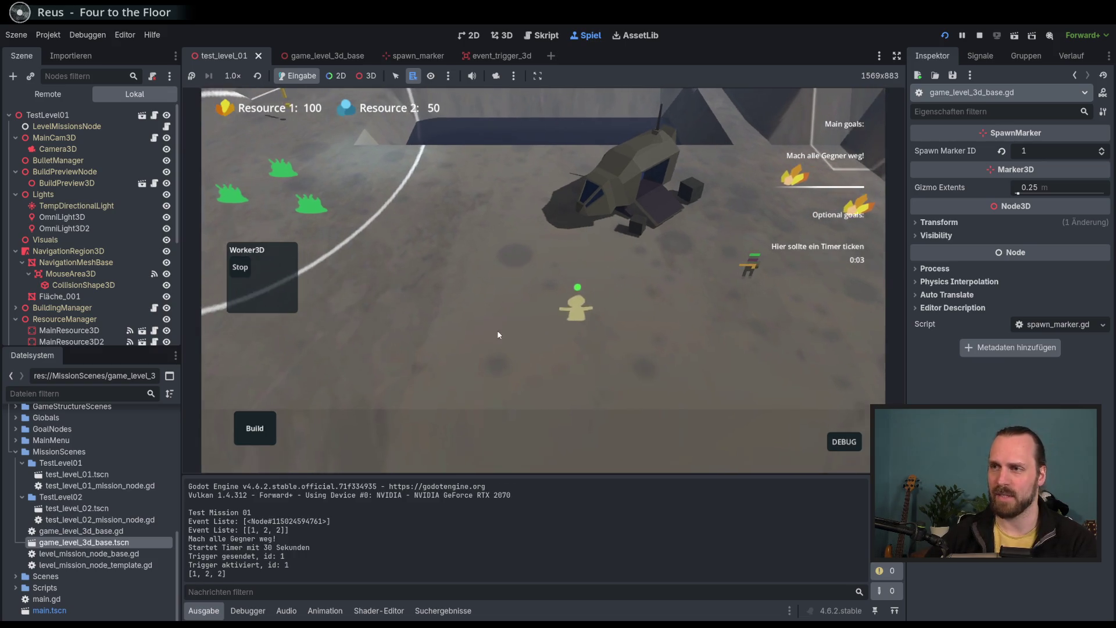
{"action": "right_click", "coordinate": [498, 335]}
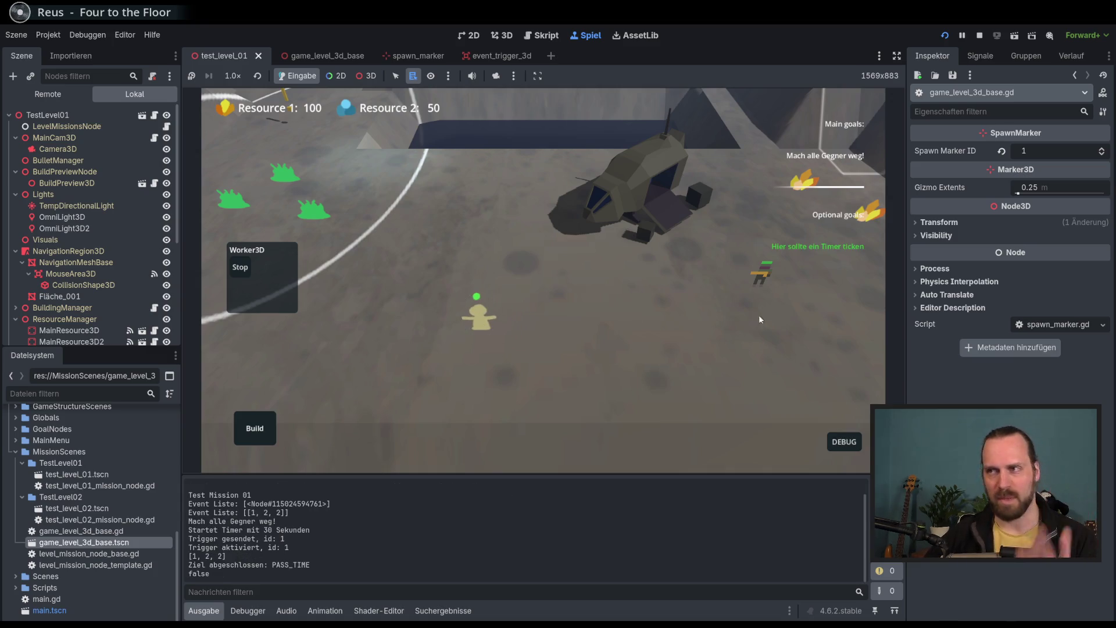
Select the Laser Dude and worker while trigger 0 fires and its messages appear in Output.
{"action": "left_click", "coordinate": [662, 292]}
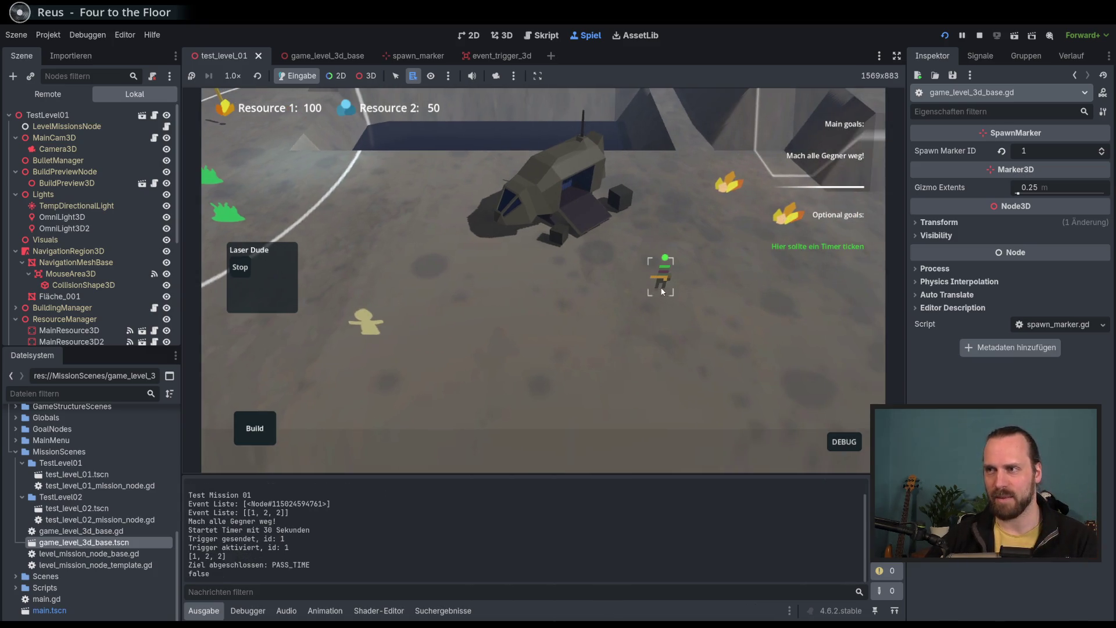
{"action": "scroll", "coordinate": [663, 292], "scroll_direction": "up", "scroll_amount": 3}
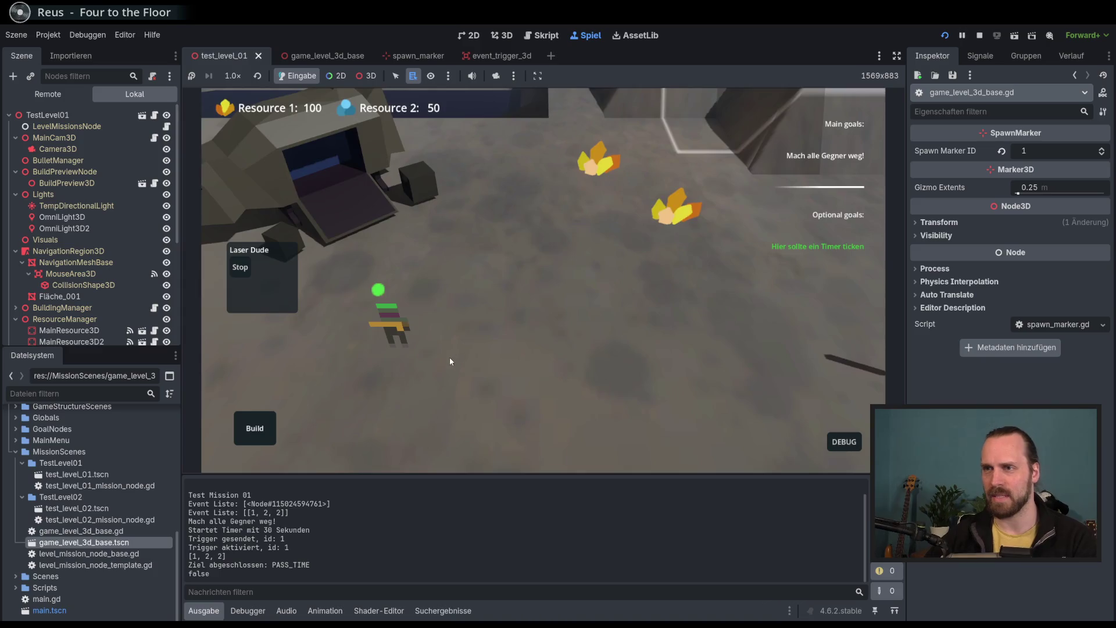
{"action": "scroll", "coordinate": [452, 364], "scroll_direction": "down", "scroll_amount": 3}
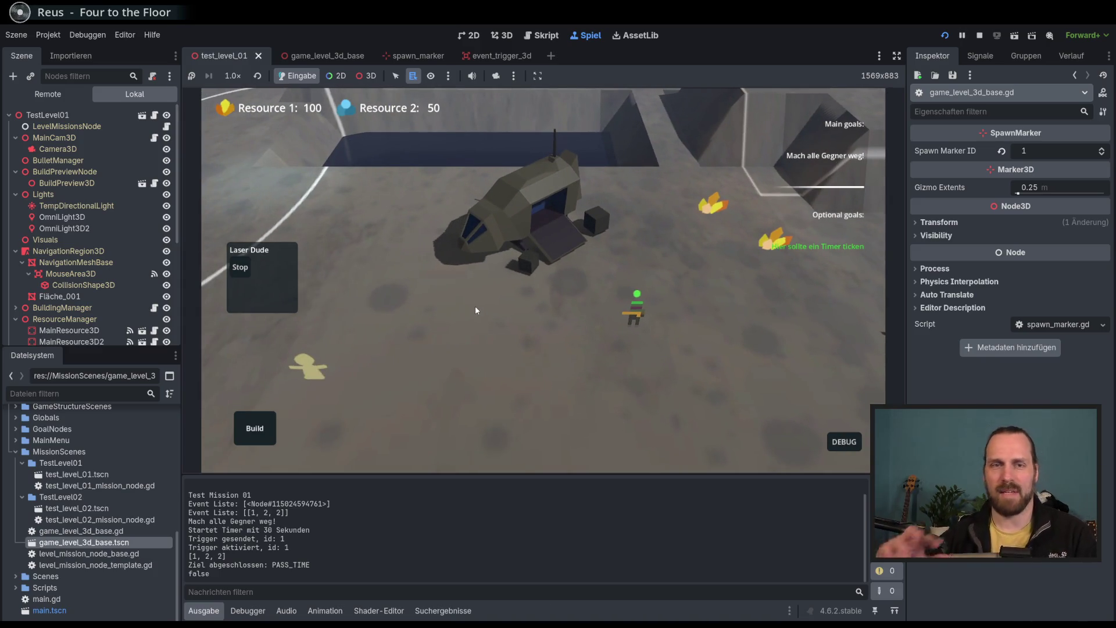
{"action": "left_click", "coordinate": [553, 406]}
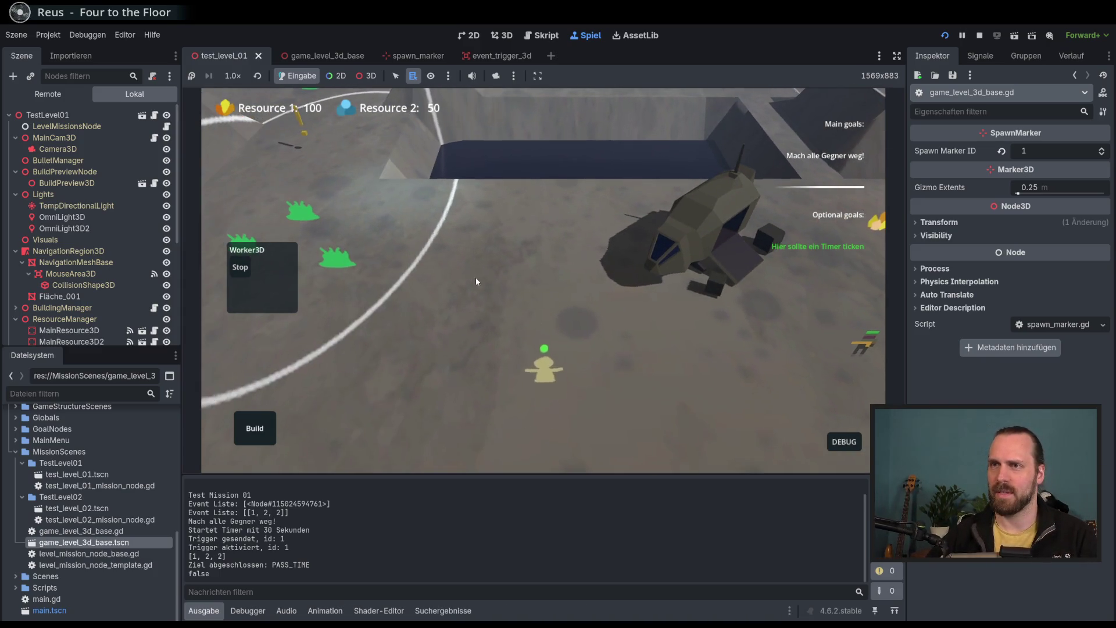
{"action": "scroll", "coordinate": [466, 270], "scroll_direction": "up", "scroll_amount": 3}
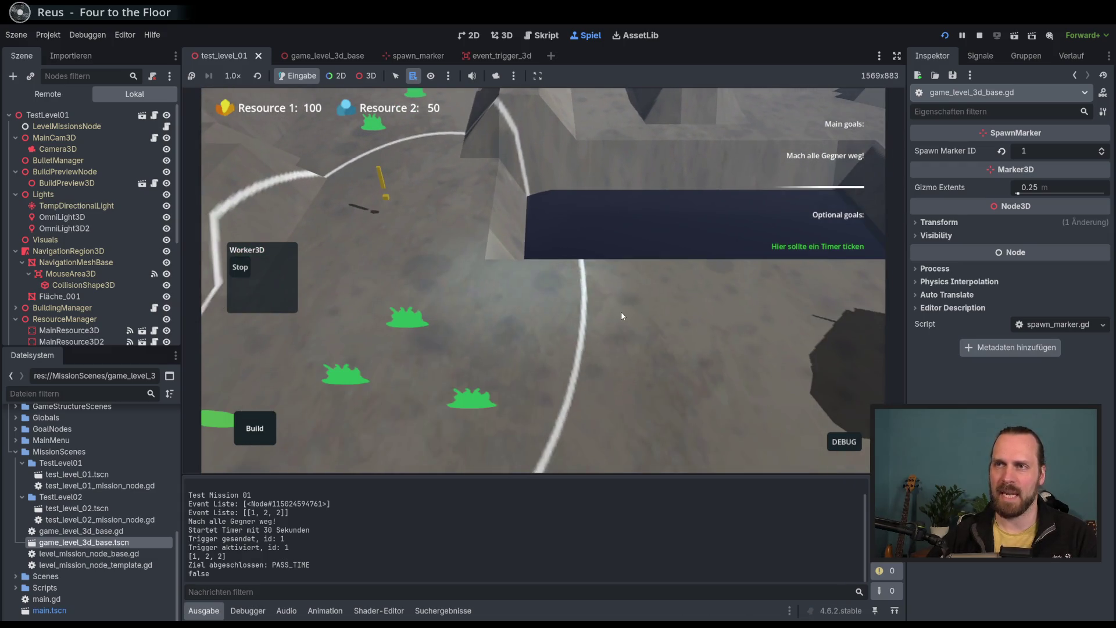
{"action": "scroll", "coordinate": [642, 323], "scroll_direction": "down", "scroll_amount": 3}
{"action": "scroll", "coordinate": [394, 244], "scroll_direction": "up", "scroll_amount": 3}
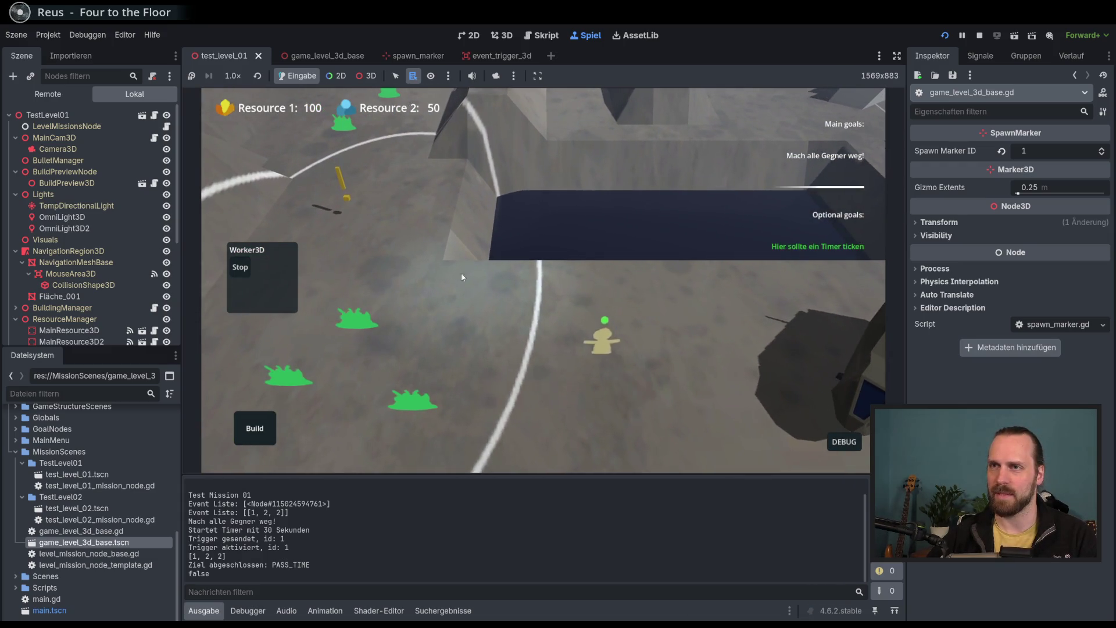
{"action": "scroll", "coordinate": [455, 275], "scroll_direction": "up", "scroll_amount": 2}
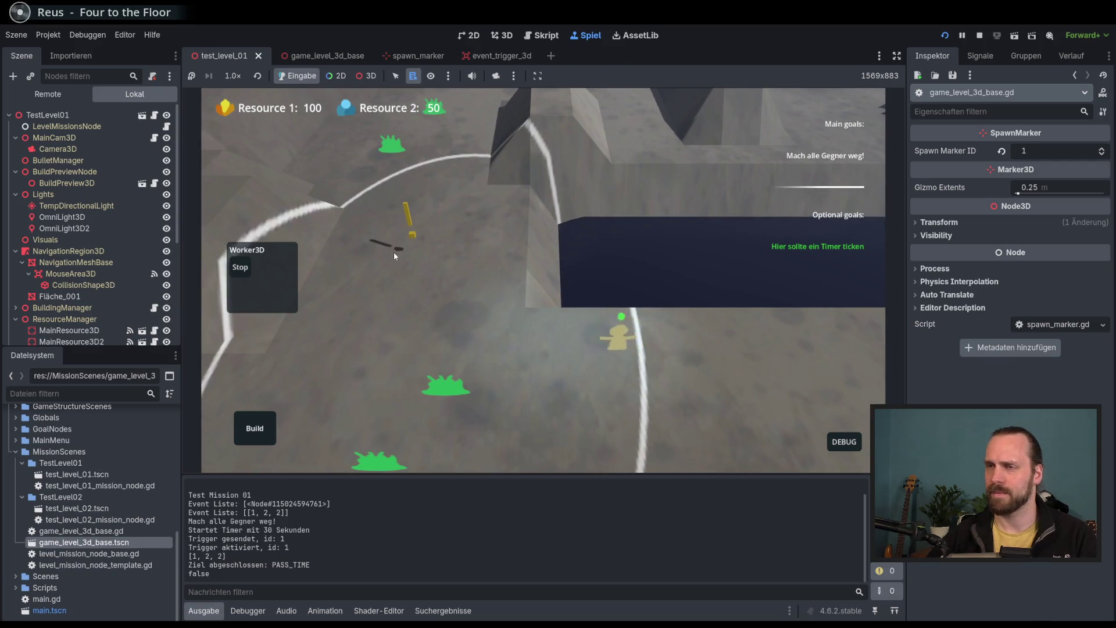
{"action": "scroll", "coordinate": [522, 329], "scroll_direction": "up", "scroll_amount": 1}
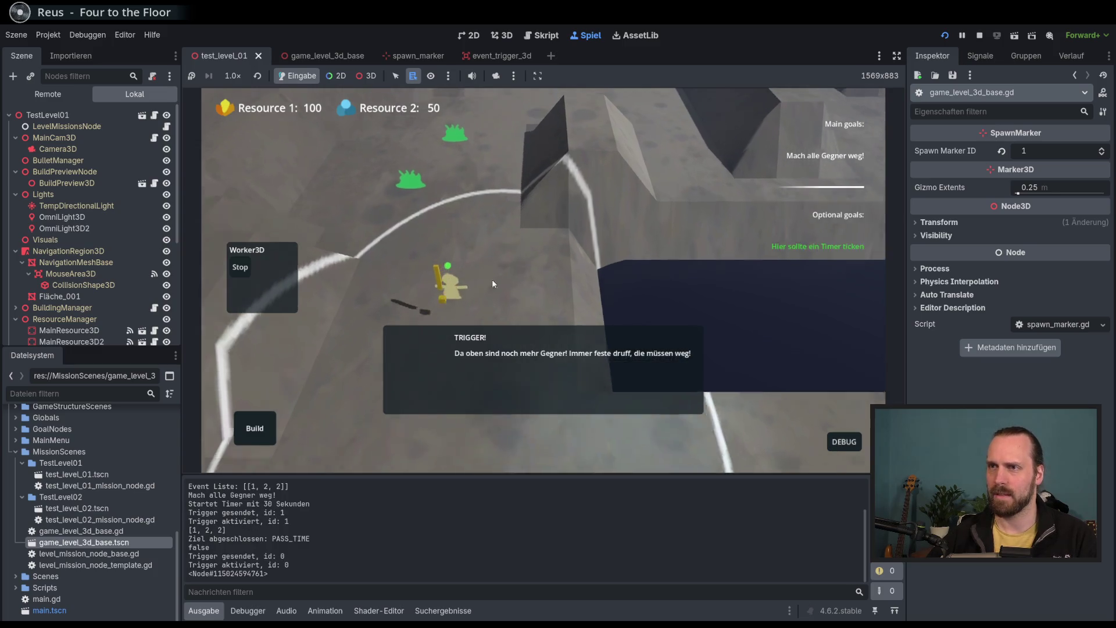
{"action": "left_click", "coordinate": [476, 287]}
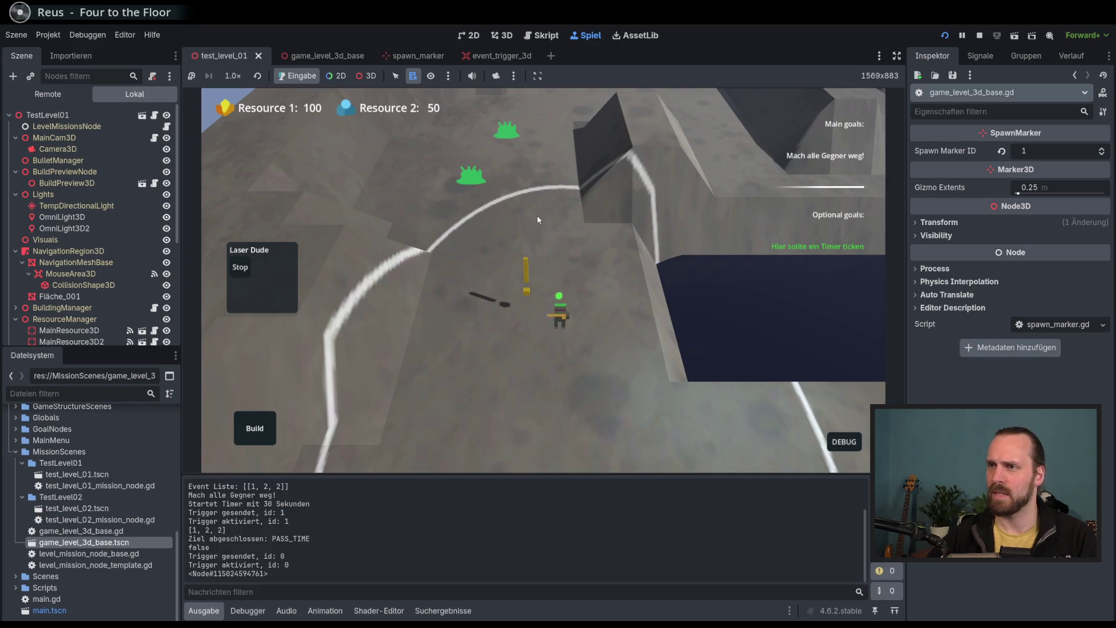
{"action": "left_click", "coordinate": [574, 319]}
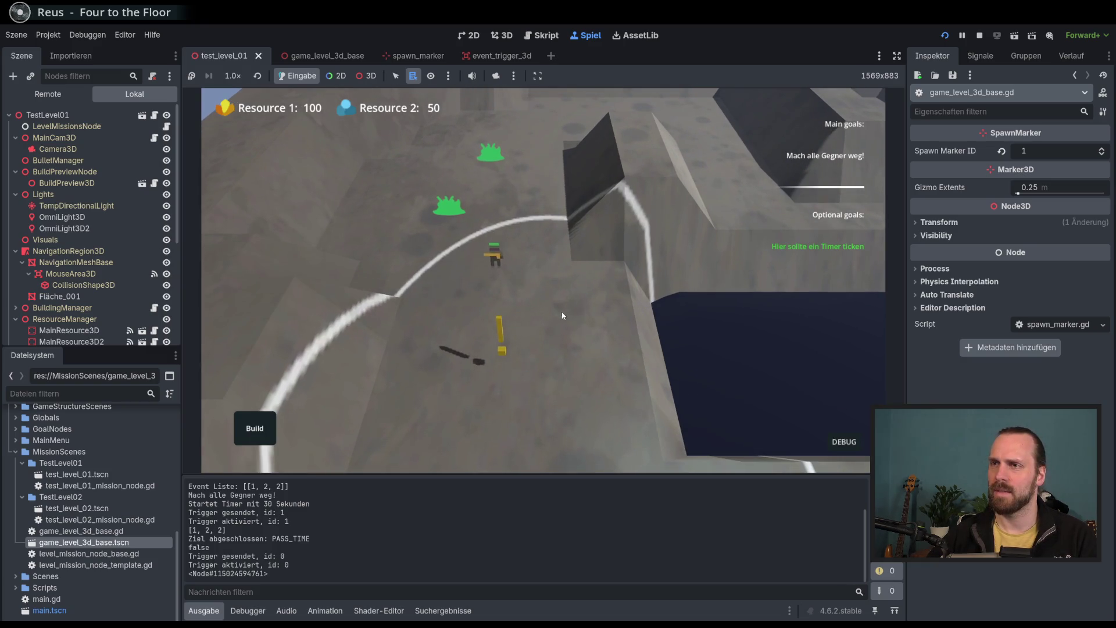
{"action": "scroll", "coordinate": [486, 241], "scroll_direction": "up", "scroll_amount": 3}
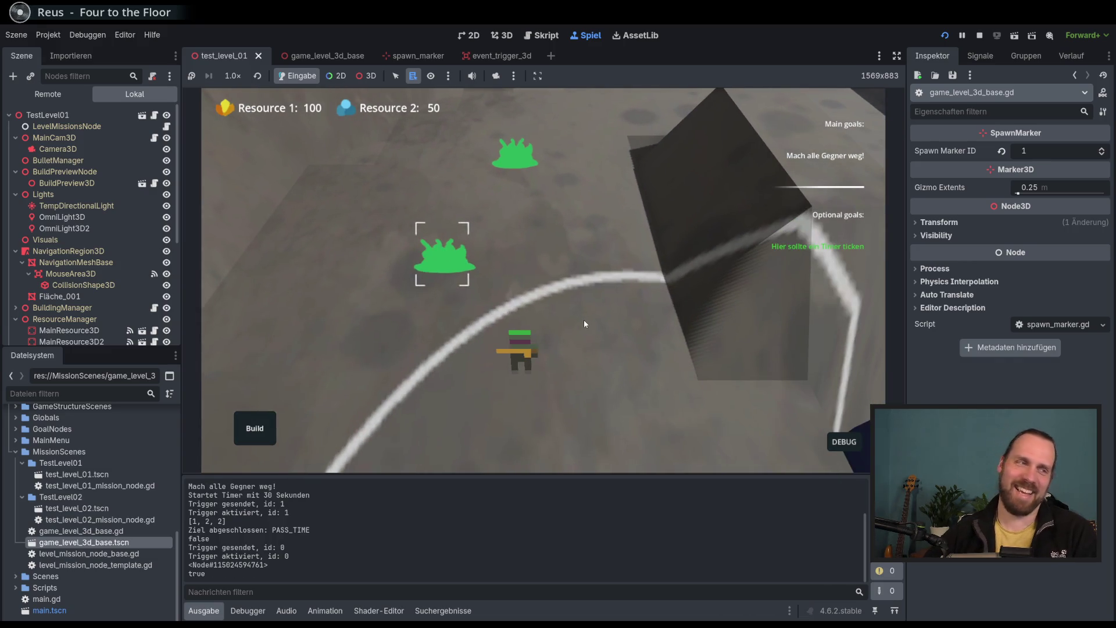
{"action": "scroll", "coordinate": [583, 323], "scroll_direction": "down", "scroll_amount": 3}
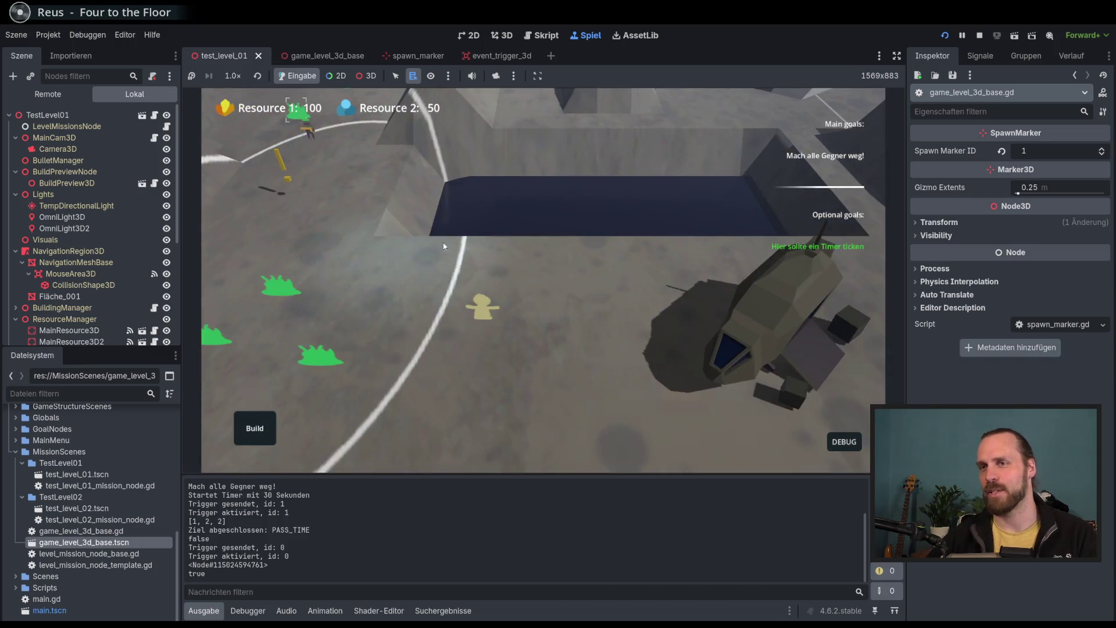
{"action": "left_click", "coordinate": [273, 421]}
Build a Landing Platform and buy two Laser Dudes from it.
{"action": "left_click", "coordinate": [282, 319]}
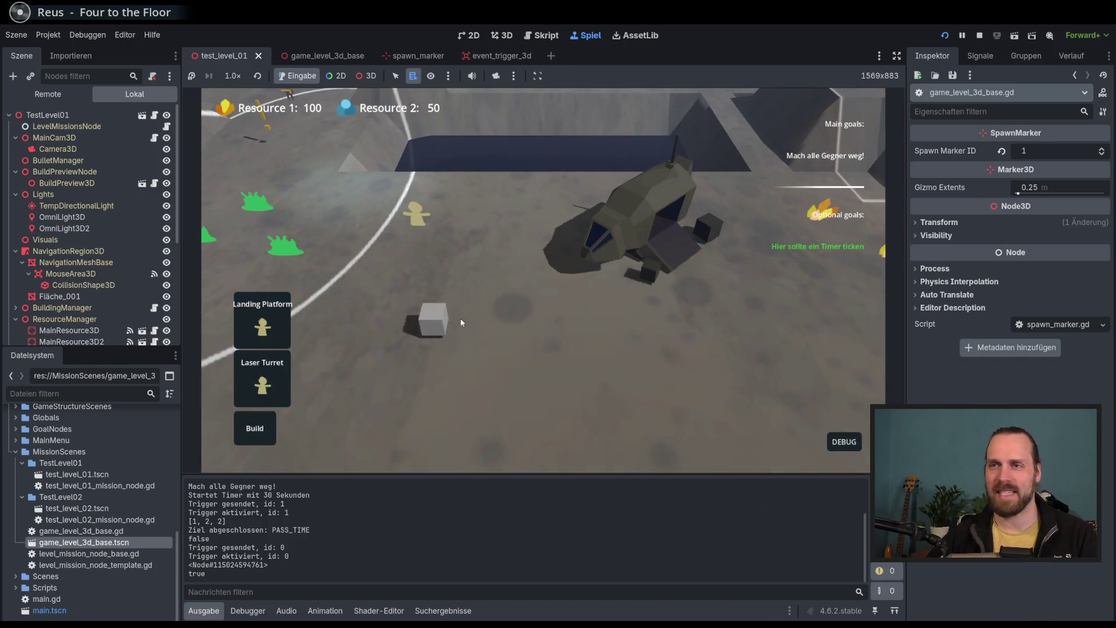
{"action": "left_click", "coordinate": [479, 305]}
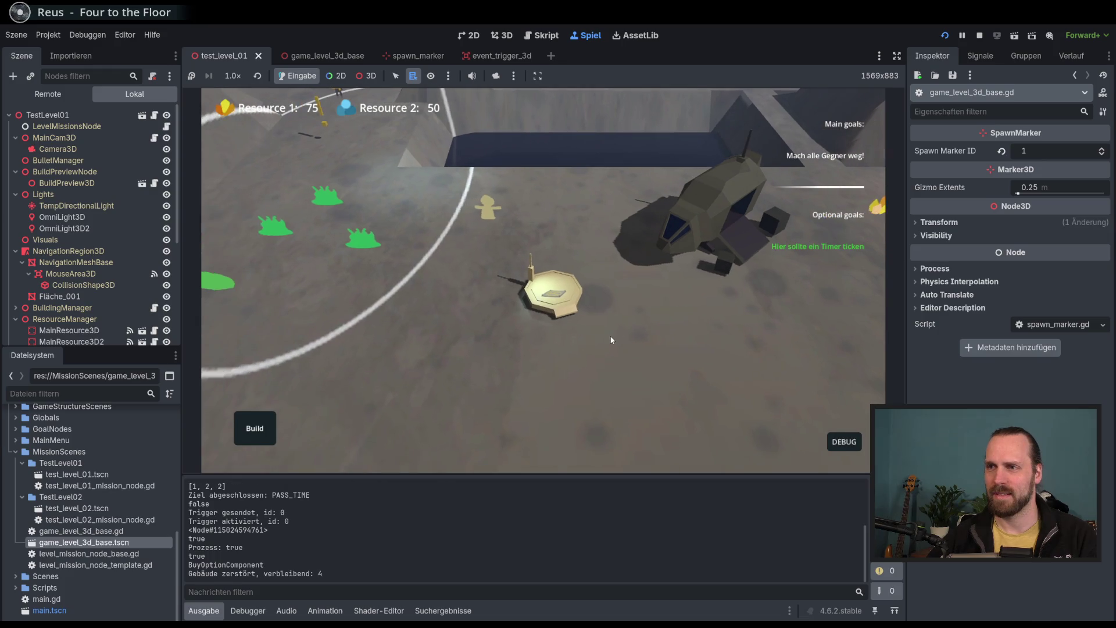
{"action": "left_click", "coordinate": [567, 293]}
{"action": "left_click", "coordinate": [591, 284]}
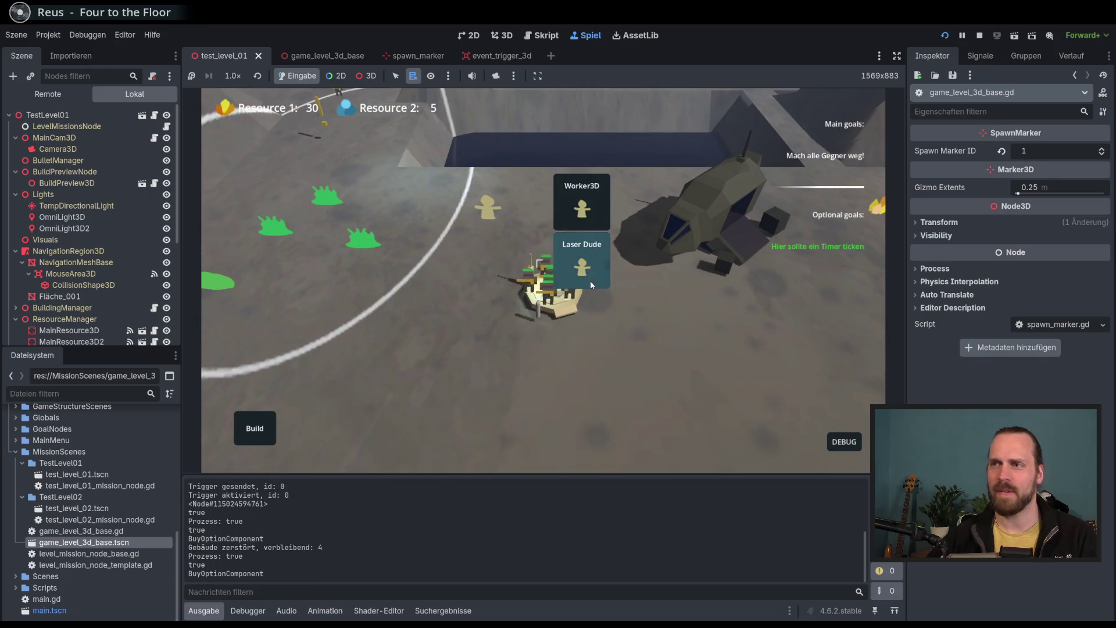
{"action": "left_click", "coordinate": [590, 280]}
{"action": "left_click", "coordinate": [498, 329]}
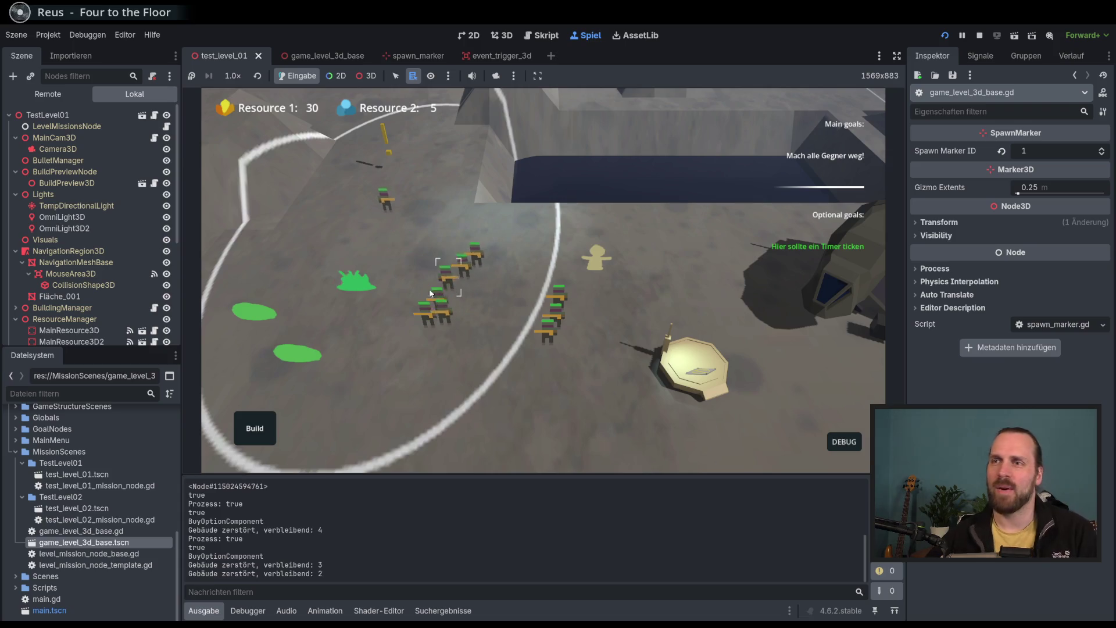
Send the laser squad north to destroy the enemy buildings.
{"action": "left_click", "coordinate": [433, 287]}
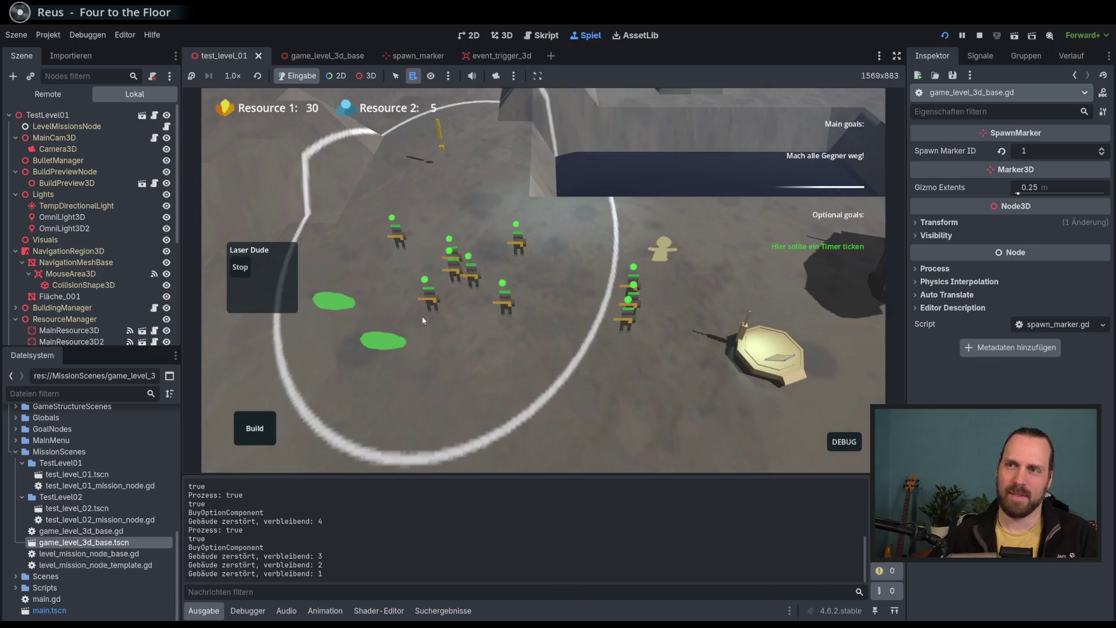
{"action": "right_click", "coordinate": [335, 364]}
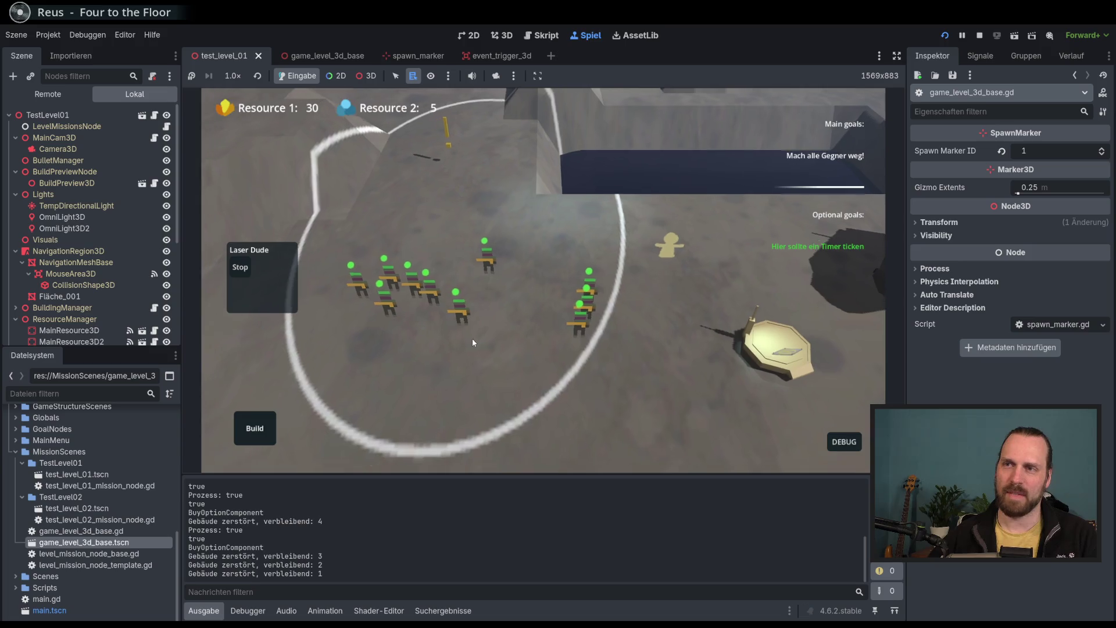
{"action": "right_click", "coordinate": [460, 146]}
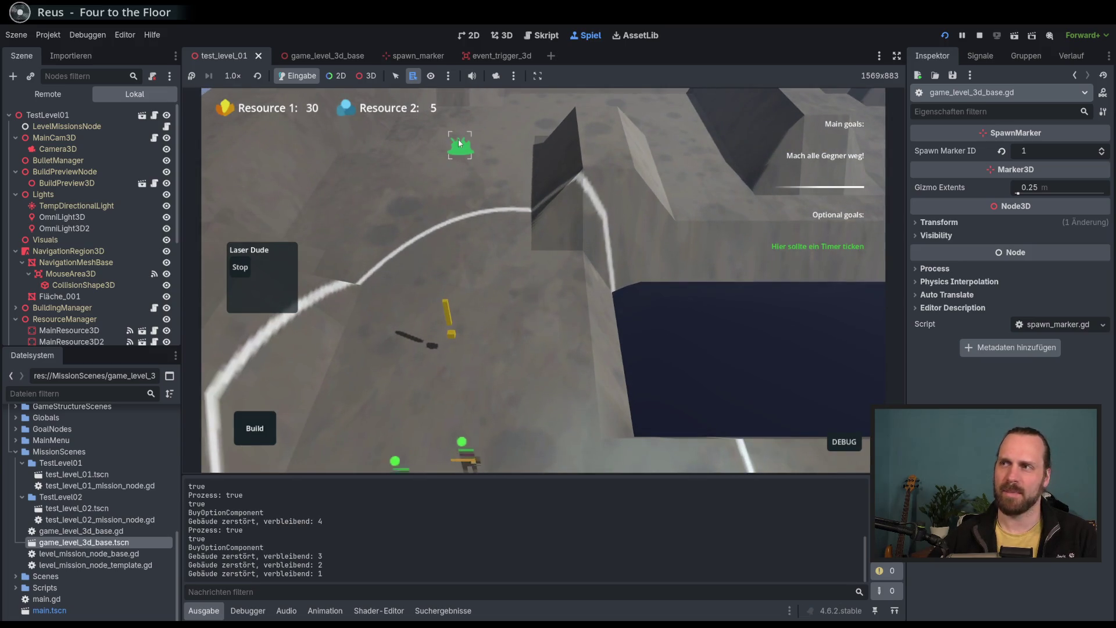
{"action": "left_click", "coordinate": [518, 259]}
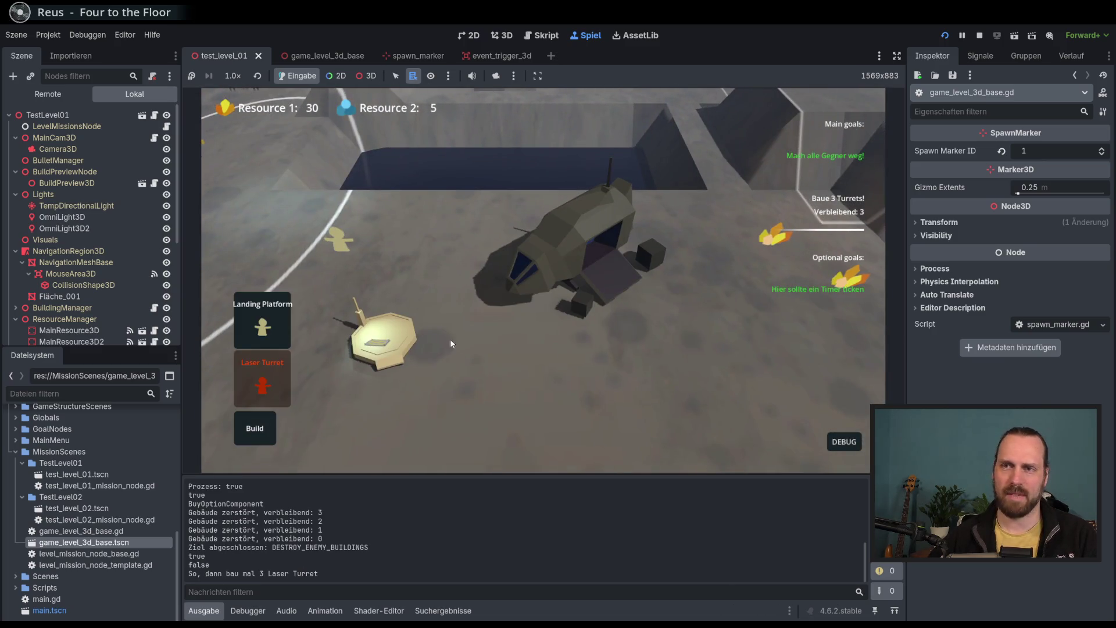
Add resources twice via DEBUG and place three Laser Turrets near the platform.
{"action": "left_click", "coordinate": [282, 382]}
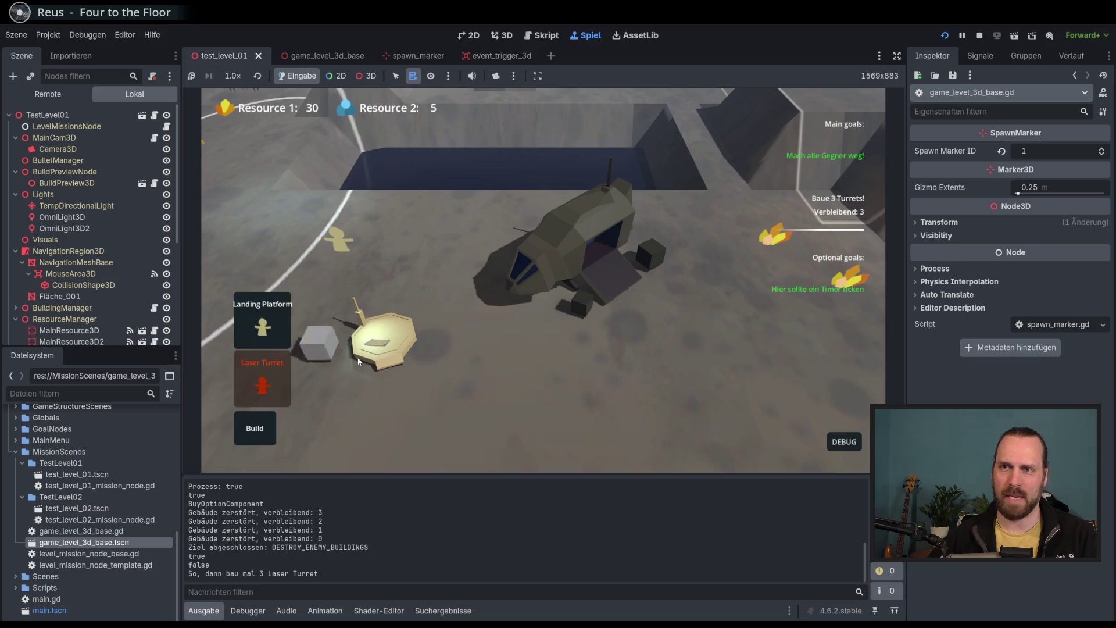
{"action": "left_click", "coordinate": [847, 441]}
{"action": "left_click", "coordinate": [825, 347]}
{"action": "left_click", "coordinate": [825, 346]}
{"action": "left_click", "coordinate": [825, 346]}
{"action": "left_click", "coordinate": [254, 428]}
{"action": "left_click", "coordinate": [268, 388]}
{"action": "left_click", "coordinate": [271, 383]}
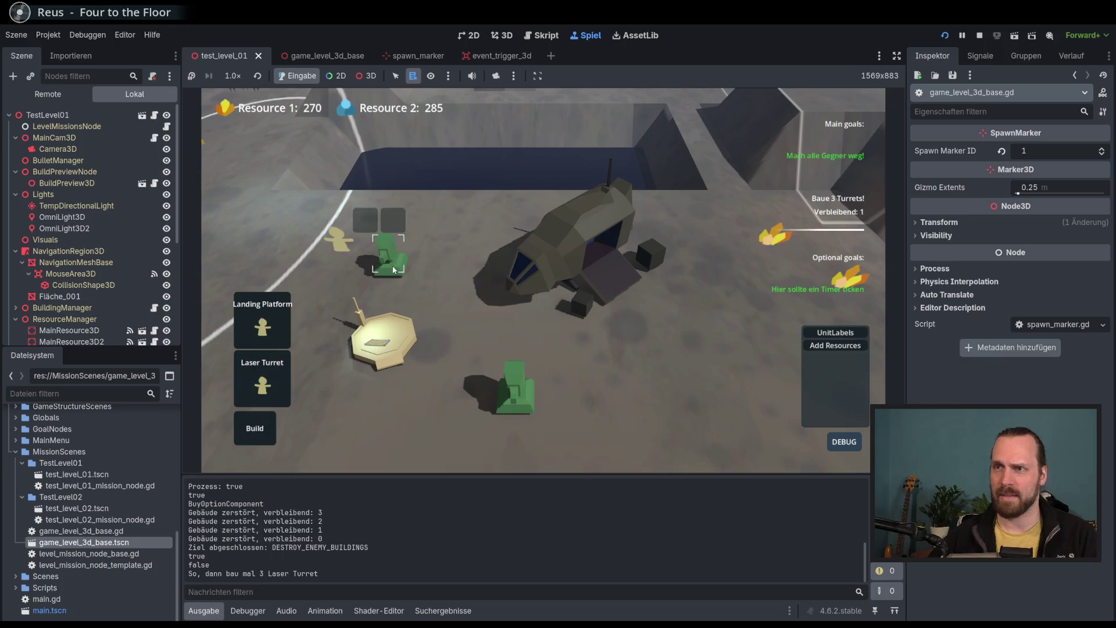
{"action": "left_click", "coordinate": [275, 380]}
After VICTORY, look over the base, selecting a laser turret and the worker.
{"action": "scroll", "coordinate": [571, 340], "scroll_direction": "up", "scroll_amount": 2}
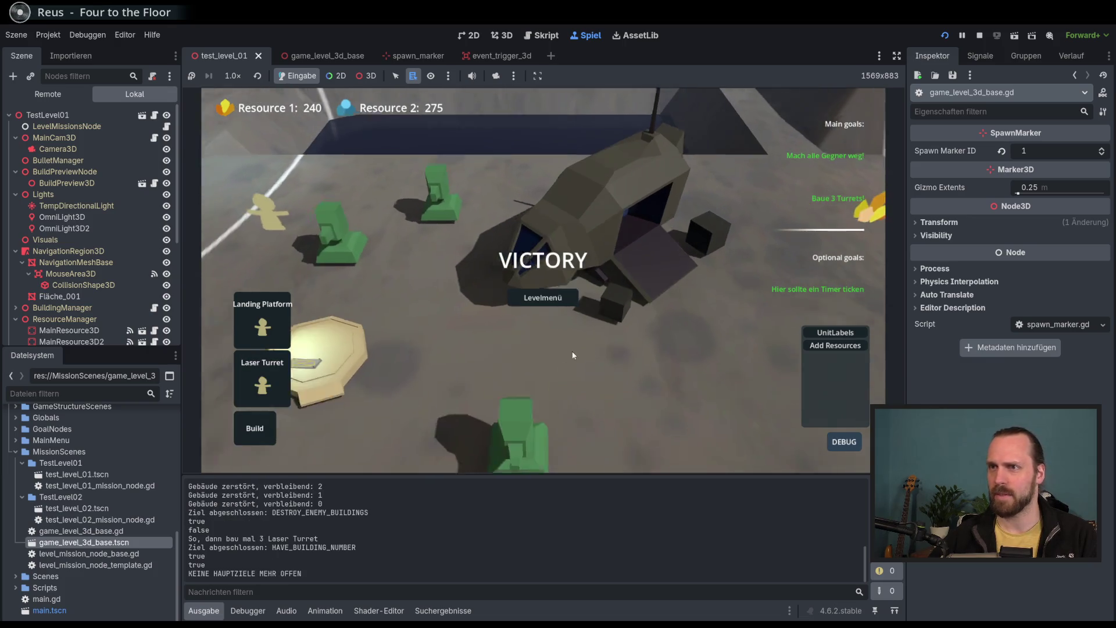
{"action": "scroll", "coordinate": [569, 363], "scroll_direction": "down", "scroll_amount": 2}
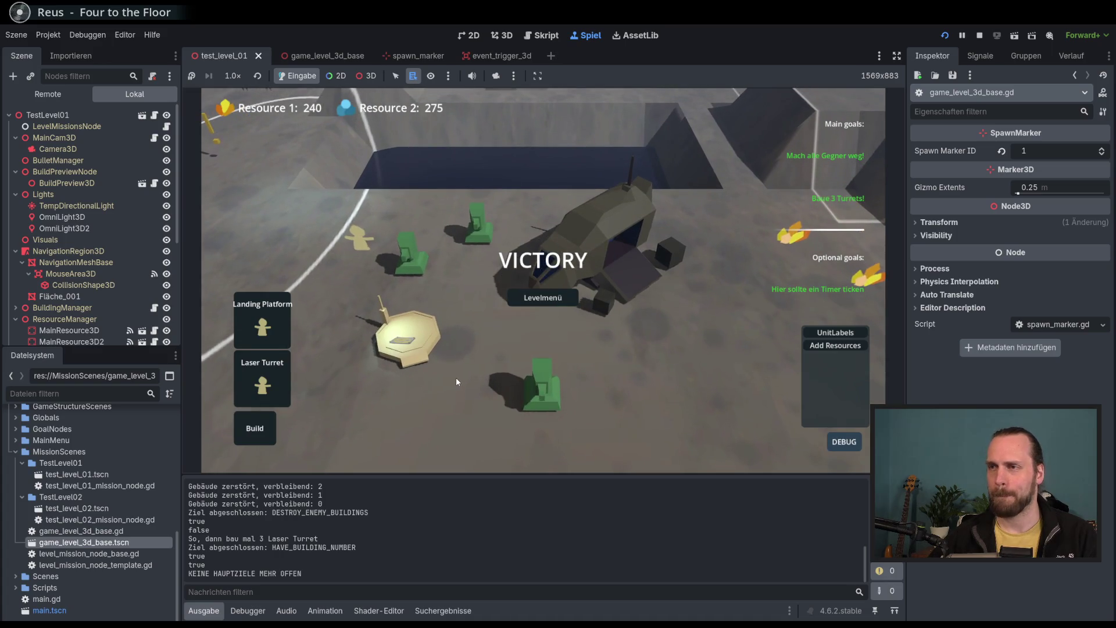
{"action": "scroll", "coordinate": [456, 381], "scroll_direction": "up", "scroll_amount": 2}
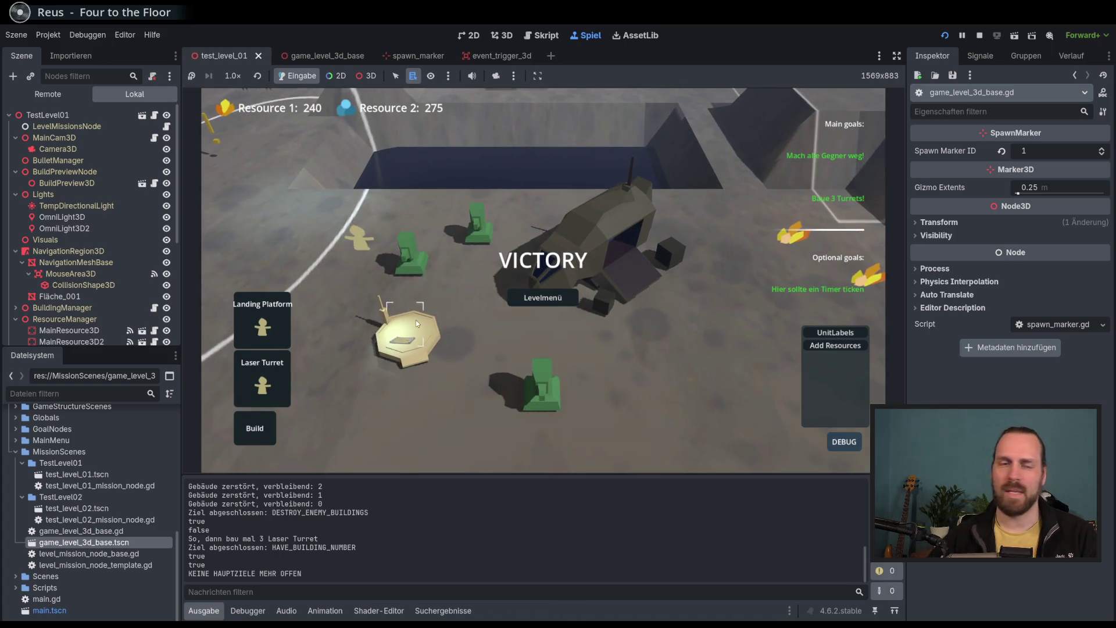
{"action": "left_click", "coordinate": [493, 381]}
{"action": "mouse_move", "coordinate": [458, 381]}
{"action": "left_mouse_down"}
{"action": "mouse_move", "coordinate": [491, 343]}
{"action": "mouse_move", "coordinate": [519, 351]}
{"action": "mouse_move", "coordinate": [525, 339]}
{"action": "left_mouse_up"}
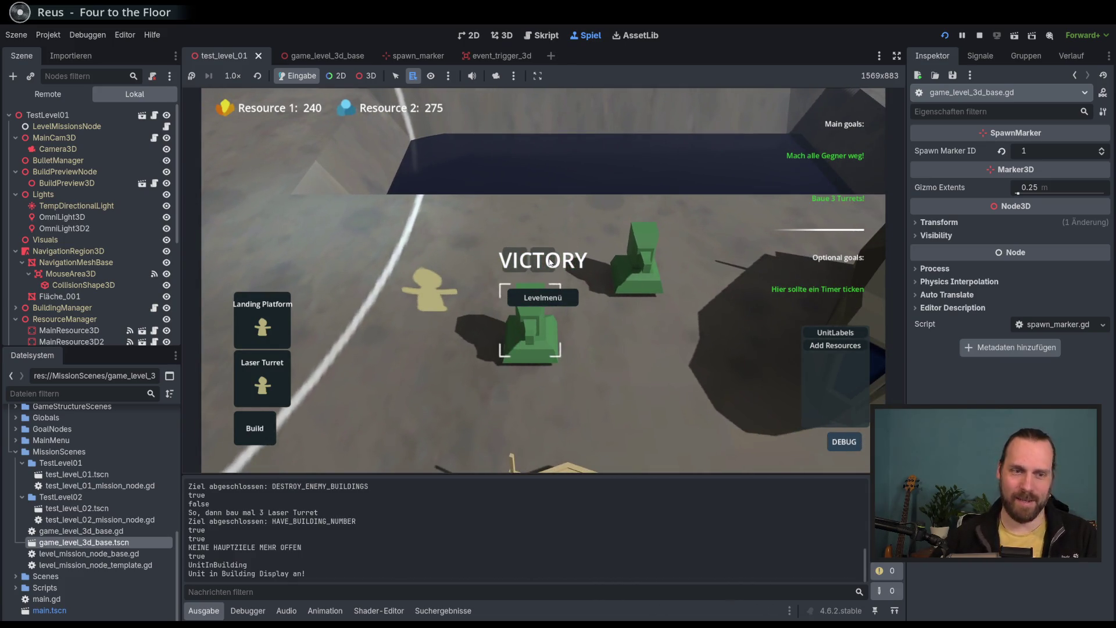
{"action": "mouse_move", "coordinate": [511, 269]}
{"action": "left_mouse_down"}
{"action": "mouse_move", "coordinate": [441, 269]}
{"action": "mouse_move", "coordinate": [563, 295]}
{"action": "mouse_move", "coordinate": [337, 266]}
{"action": "left_mouse_up"}
{"action": "left_click", "coordinate": [336, 263]}
{"action": "mouse_move", "coordinate": [383, 302]}
{"action": "left_mouse_down"}
{"action": "mouse_move", "coordinate": [451, 298]}
{"action": "mouse_move", "coordinate": [394, 270]}
{"action": "mouse_move", "coordinate": [446, 271]}
{"action": "left_mouse_up"}
{"action": "left_click", "coordinate": [475, 278]}
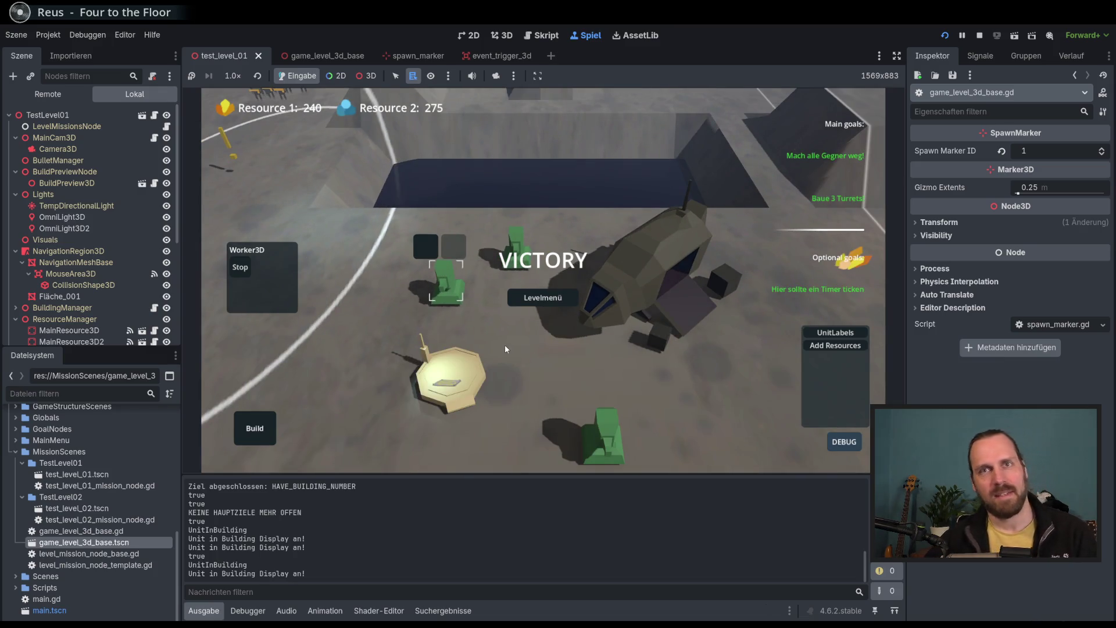
Pan between the walls and the base, then stop the playtest with F8.
{"action": "key", "text": "s"}
{"action": "key", "text": "d"}
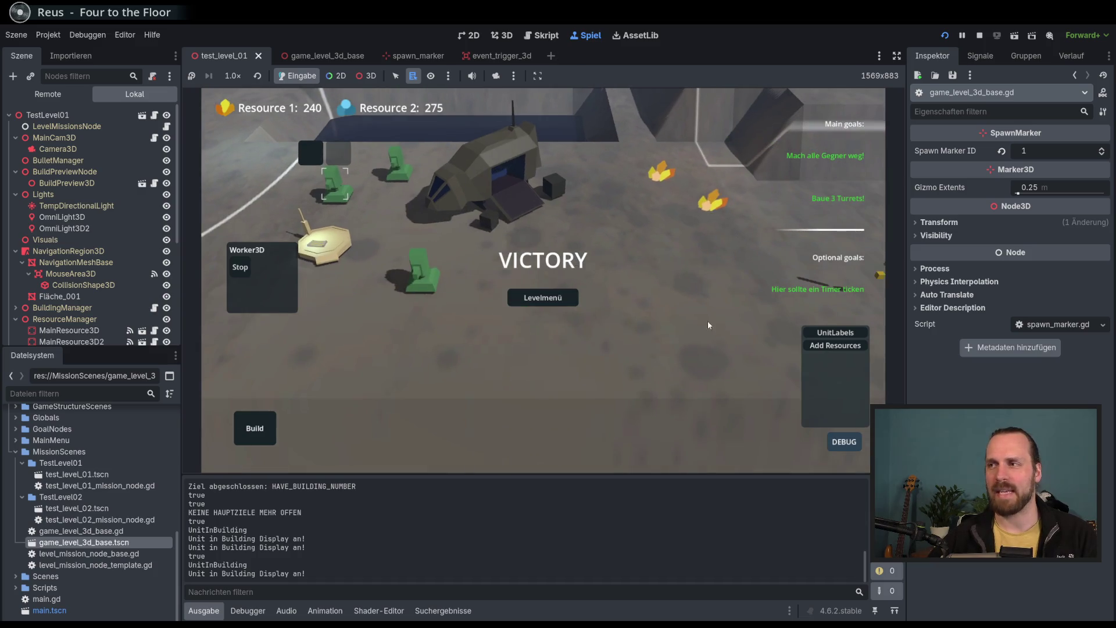
{"action": "key", "text": "d"}
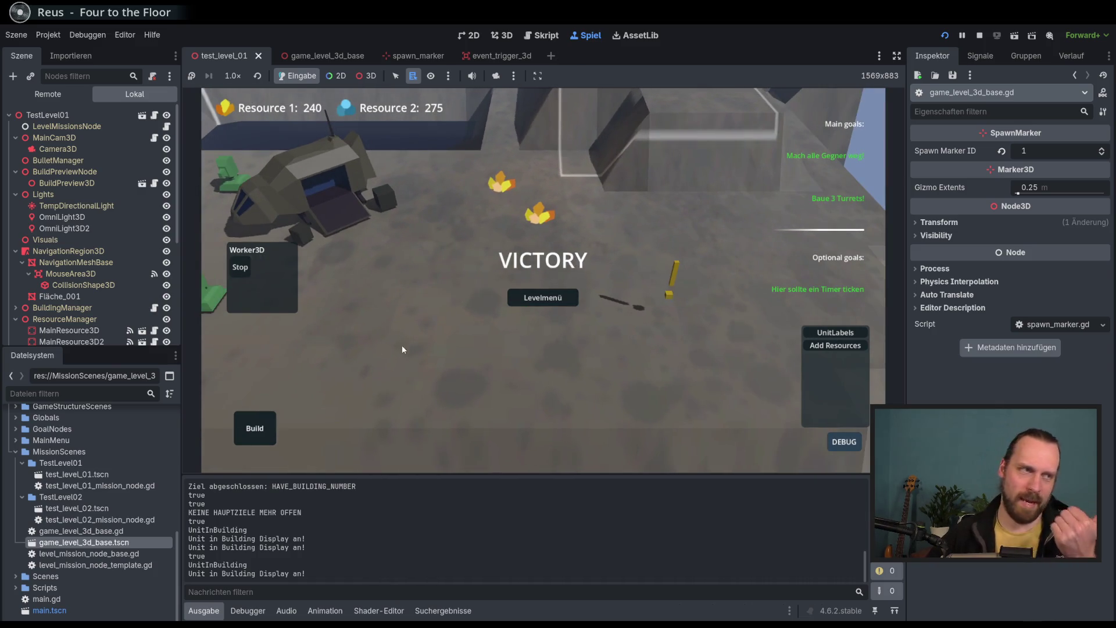
{"action": "key", "text": "a"}
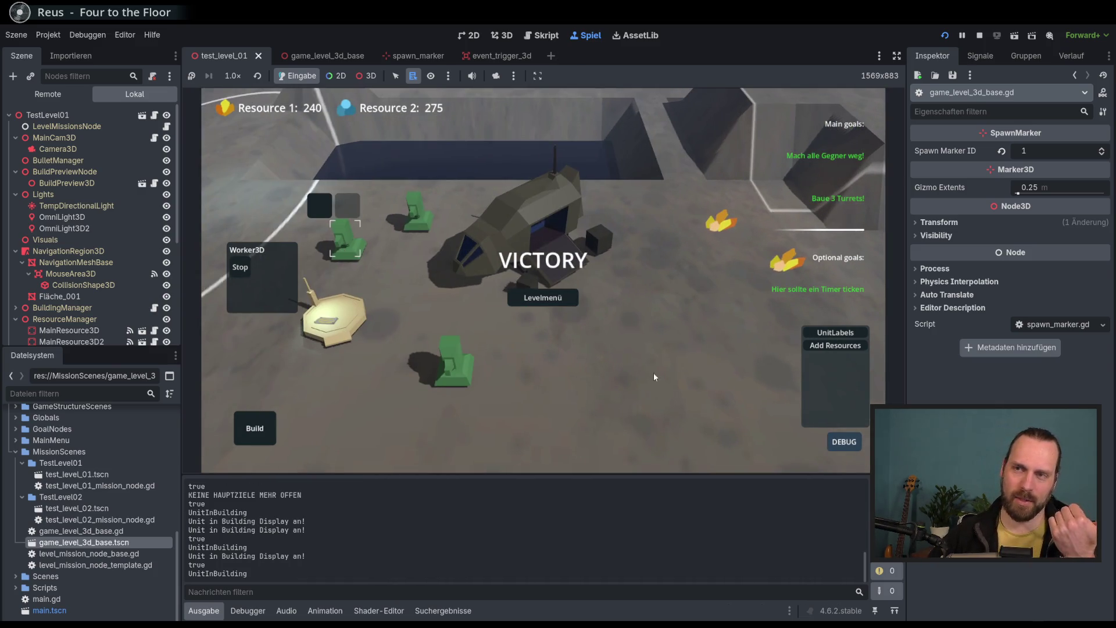
{"action": "key", "text": "d"}
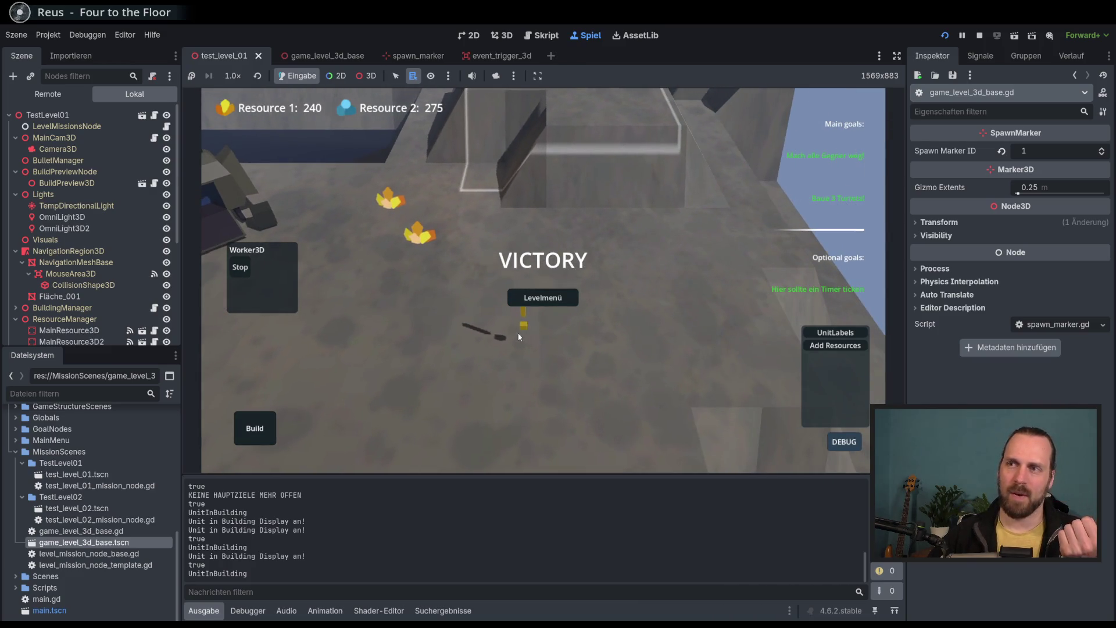
{"action": "left_click", "coordinate": [565, 366]}
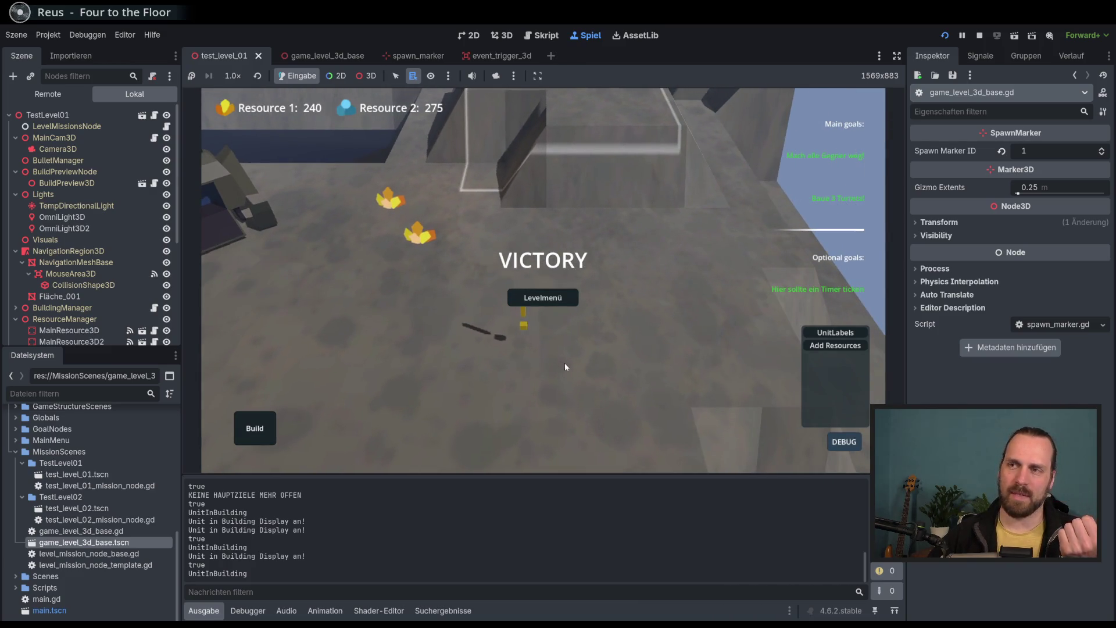
{"action": "key", "text": "a"}
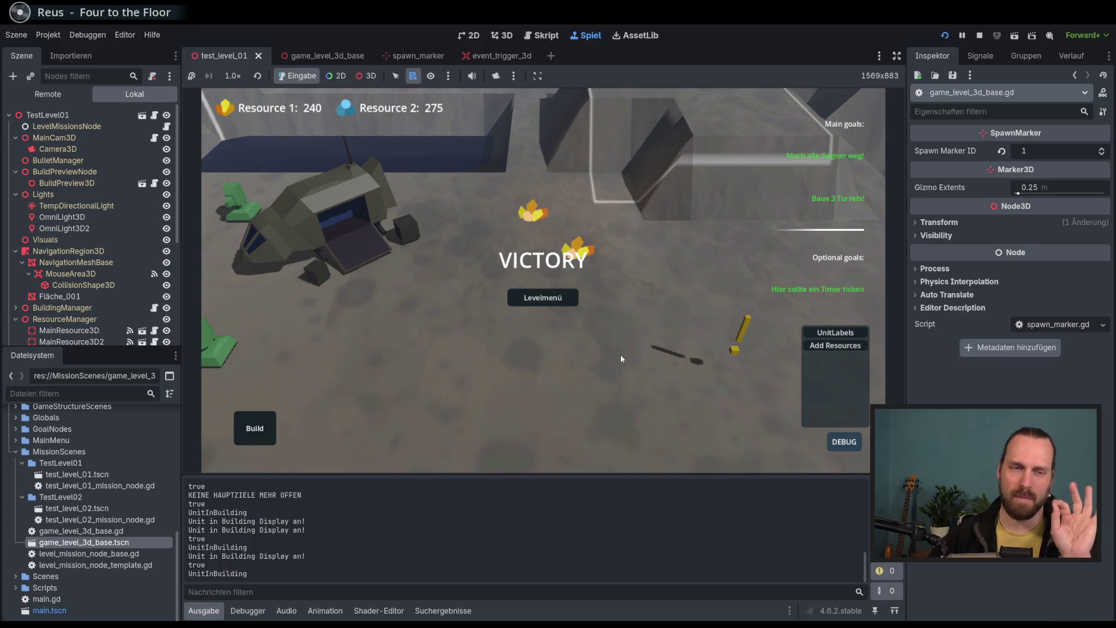
{"action": "key", "text": "F8"}
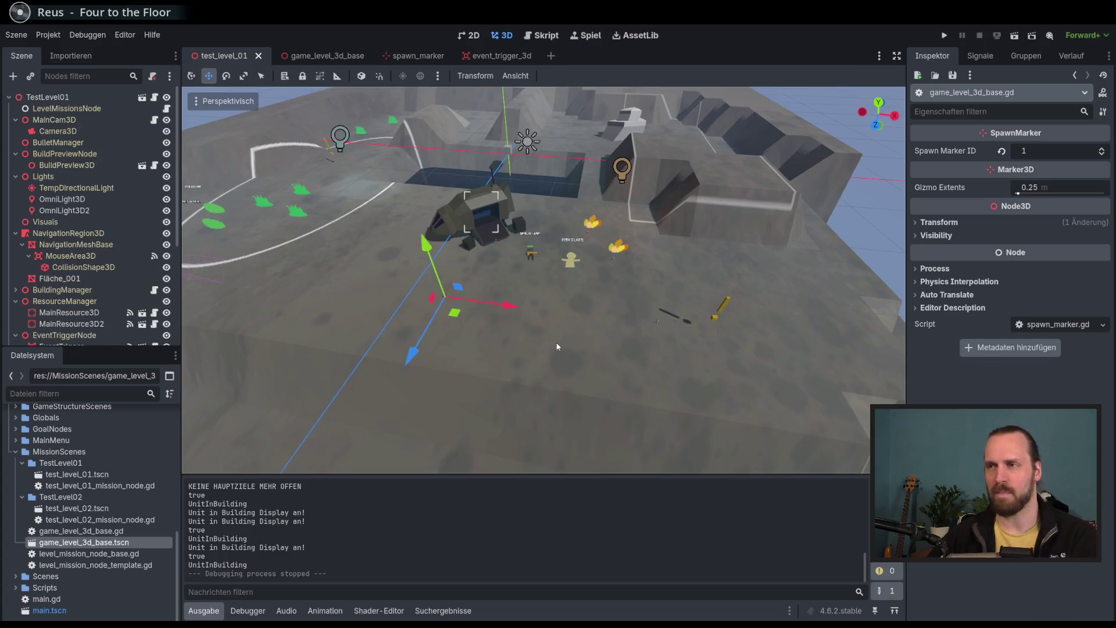
Select MainResource3D and SpawnMarker, focusing the 3D view on the spawn marker.
{"action": "scroll", "coordinate": [599, 326], "scroll_direction": "down", "scroll_amount": 2}
{"action": "scroll", "coordinate": [146, 256], "scroll_direction": "down", "scroll_amount": 3}
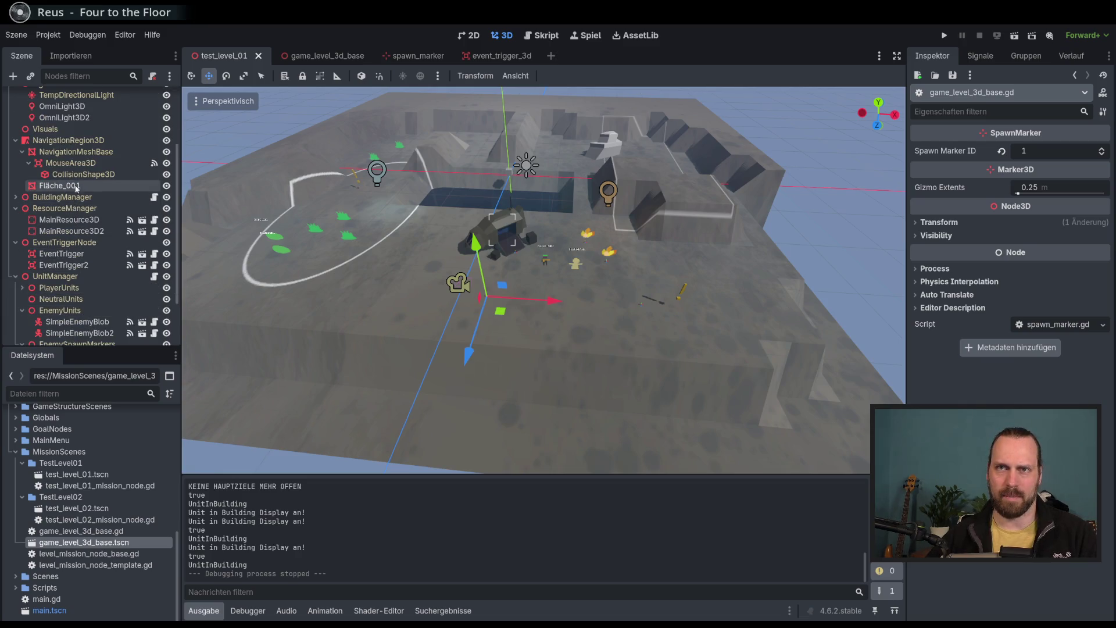
{"action": "left_click", "coordinate": [75, 220]}
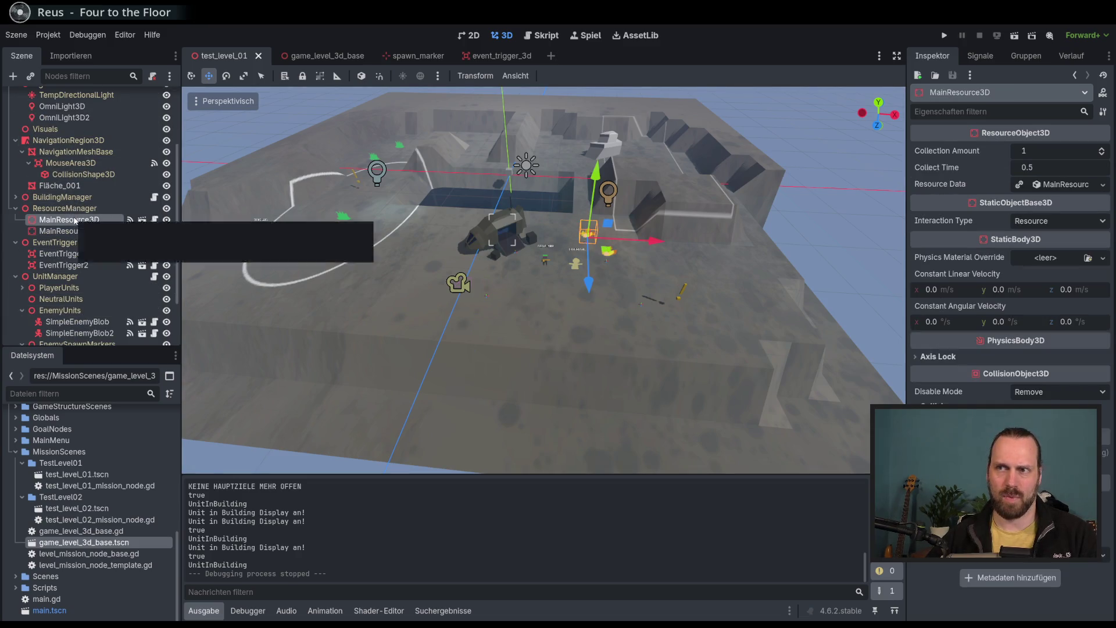
{"action": "scroll", "coordinate": [75, 267], "scroll_direction": "down", "scroll_amount": 2}
{"action": "left_click", "coordinate": [75, 293]}
{"action": "key", "text": "f"}
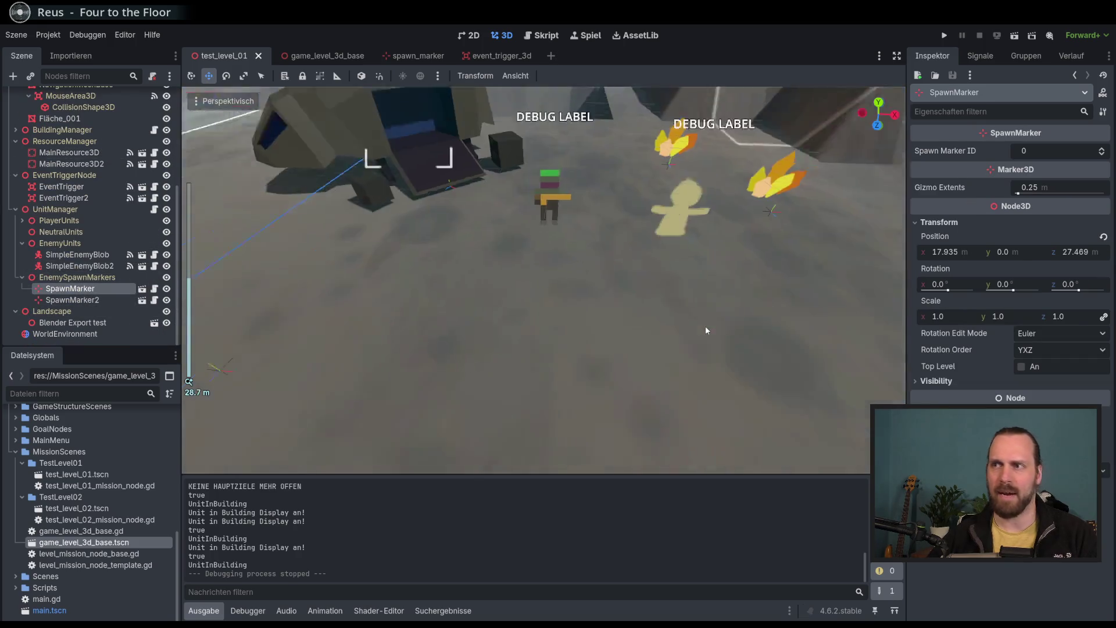
{"action": "scroll", "coordinate": [577, 295], "scroll_direction": "down", "scroll_amount": 5}
{"action": "scroll", "coordinate": [576, 294], "scroll_direction": "down", "scroll_amount": 4}
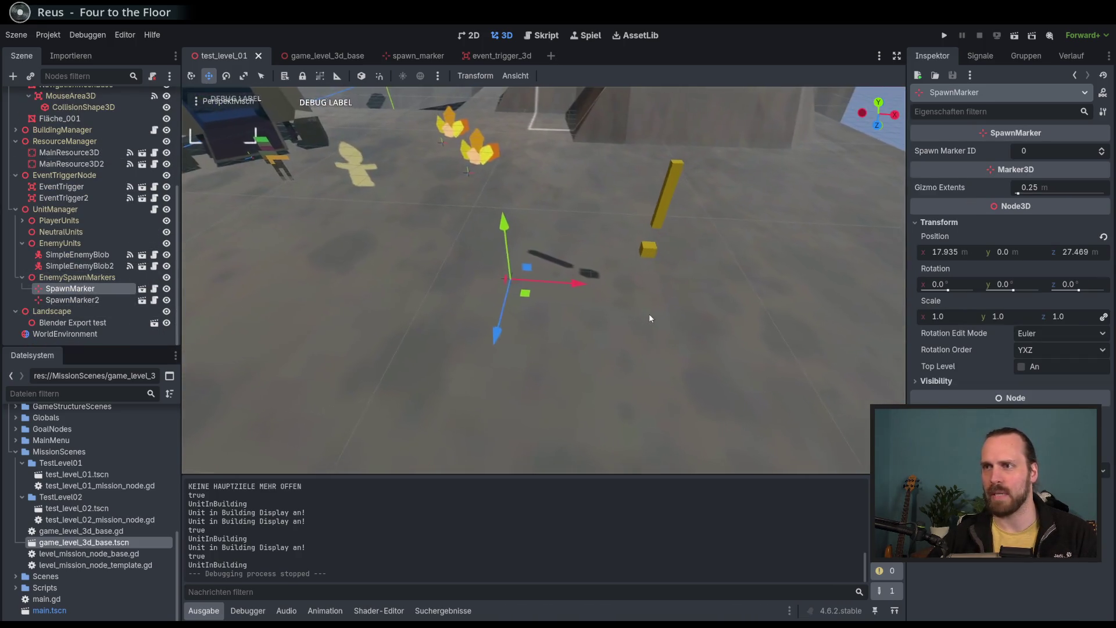
{"action": "scroll", "coordinate": [584, 304], "scroll_direction": "up", "scroll_amount": 2}
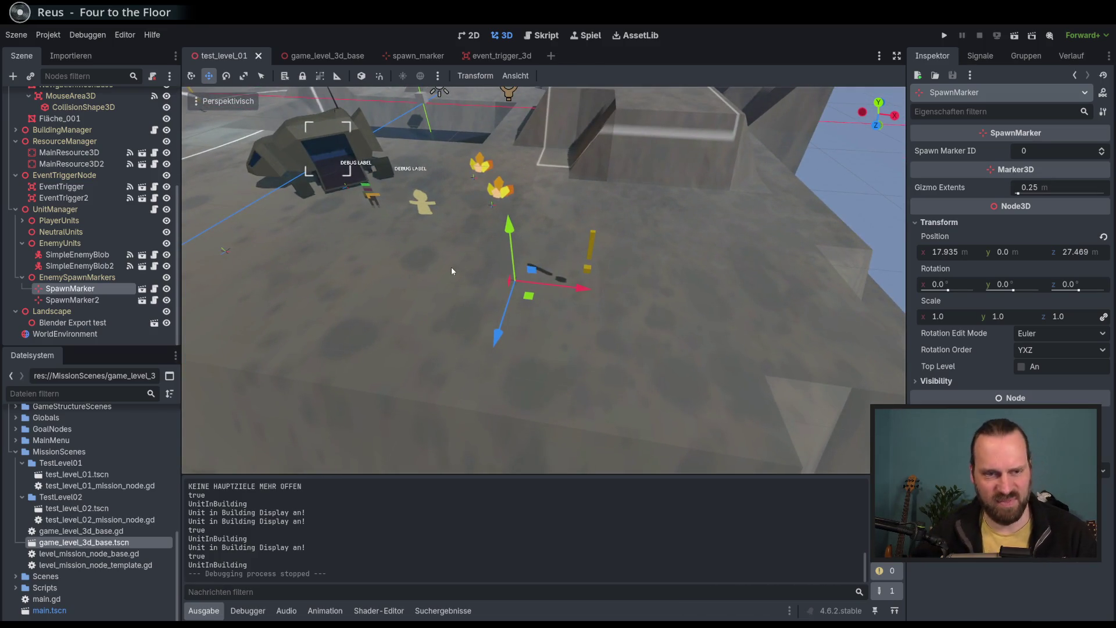
Check SpawnMarker2, then show test_level_01_mission_node.gd in the script editor.
{"action": "key", "text": "Down"}
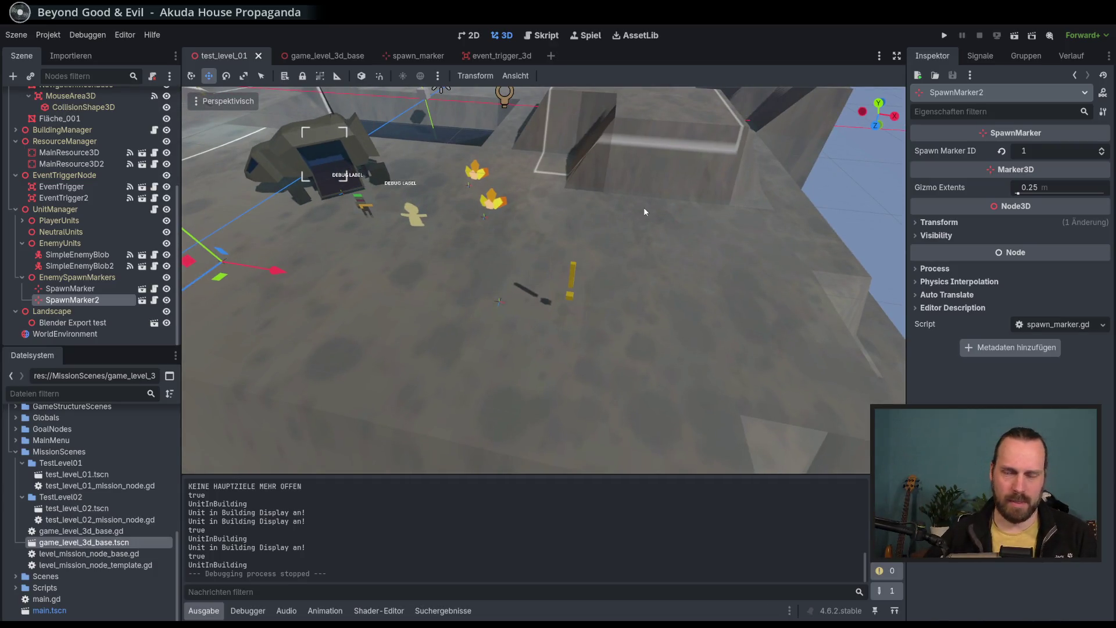
{"action": "left_click", "coordinate": [113, 301]}
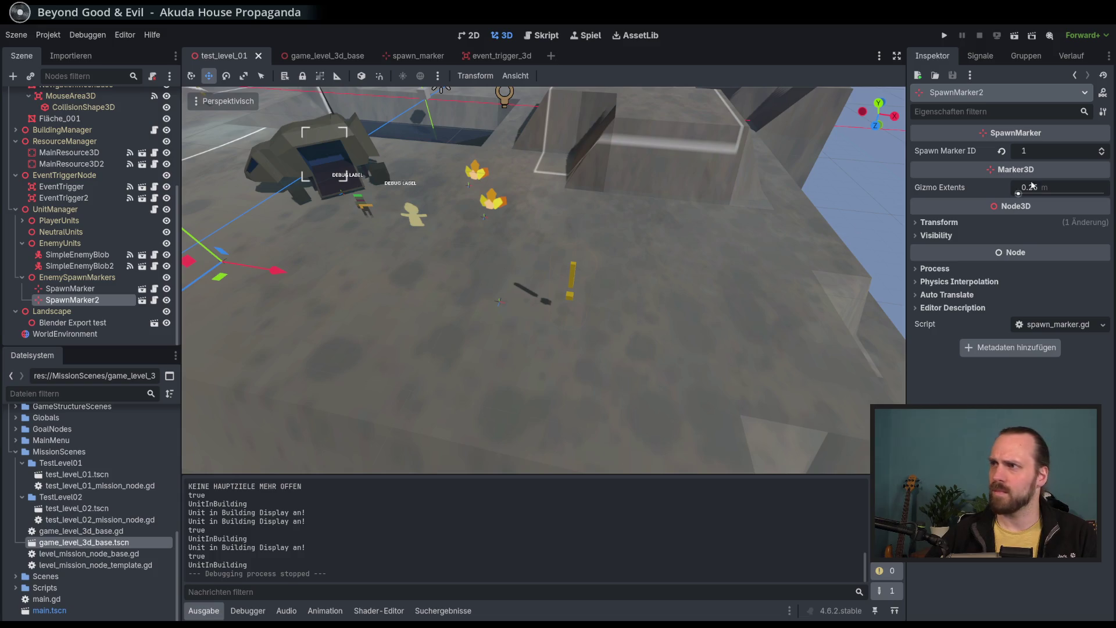
{"action": "scroll", "coordinate": [619, 256], "scroll_direction": "down", "scroll_amount": 10}
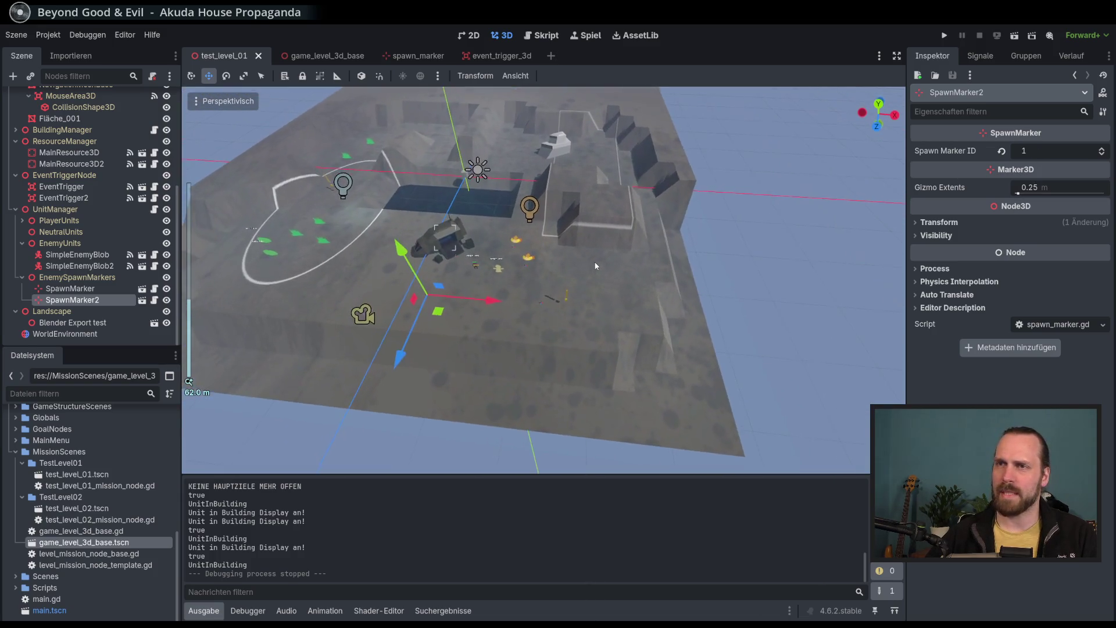
{"action": "scroll", "coordinate": [586, 258], "scroll_direction": "up", "scroll_amount": 5}
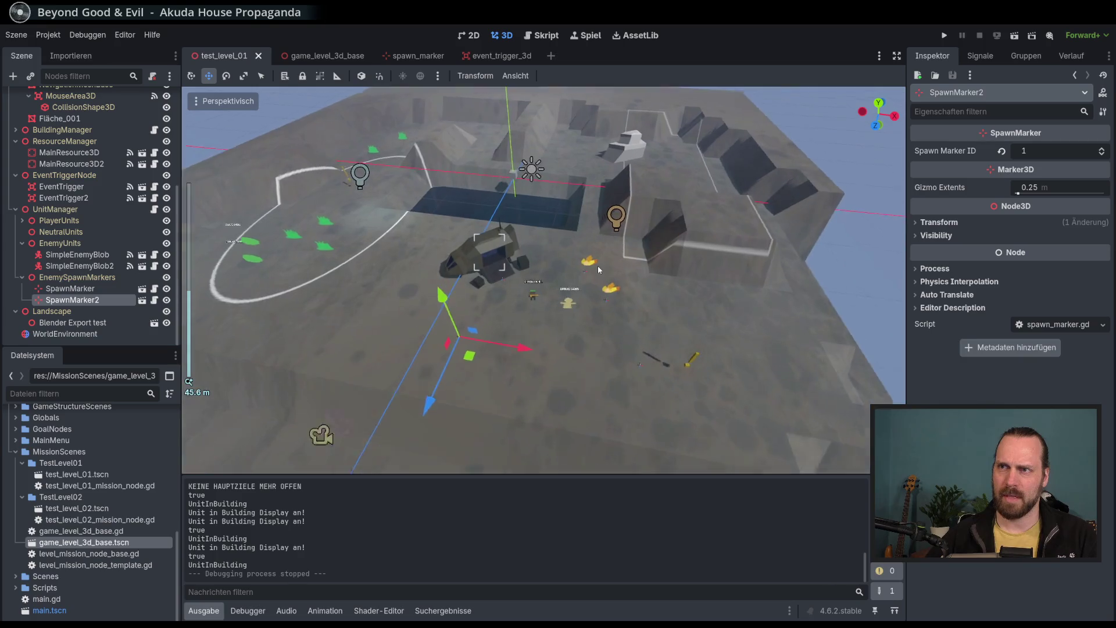
{"action": "scroll", "coordinate": [597, 268], "scroll_direction": "down", "scroll_amount": 2}
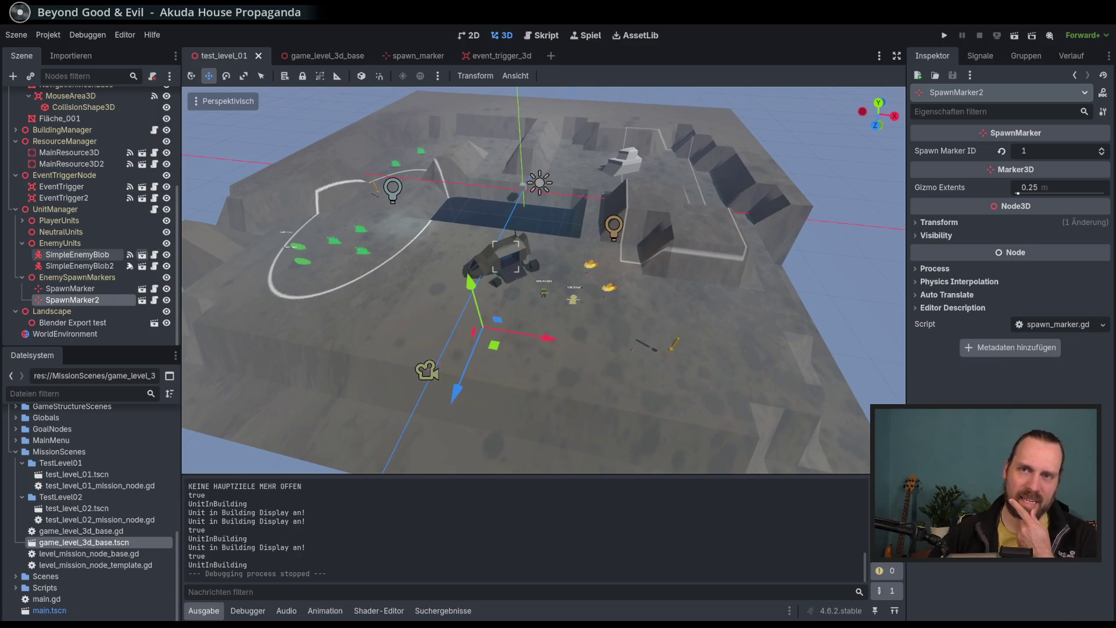
{"action": "left_click", "coordinate": [543, 36]}
{"action": "scroll", "coordinate": [536, 134], "scroll_direction": "down", "scroll_amount": 4}
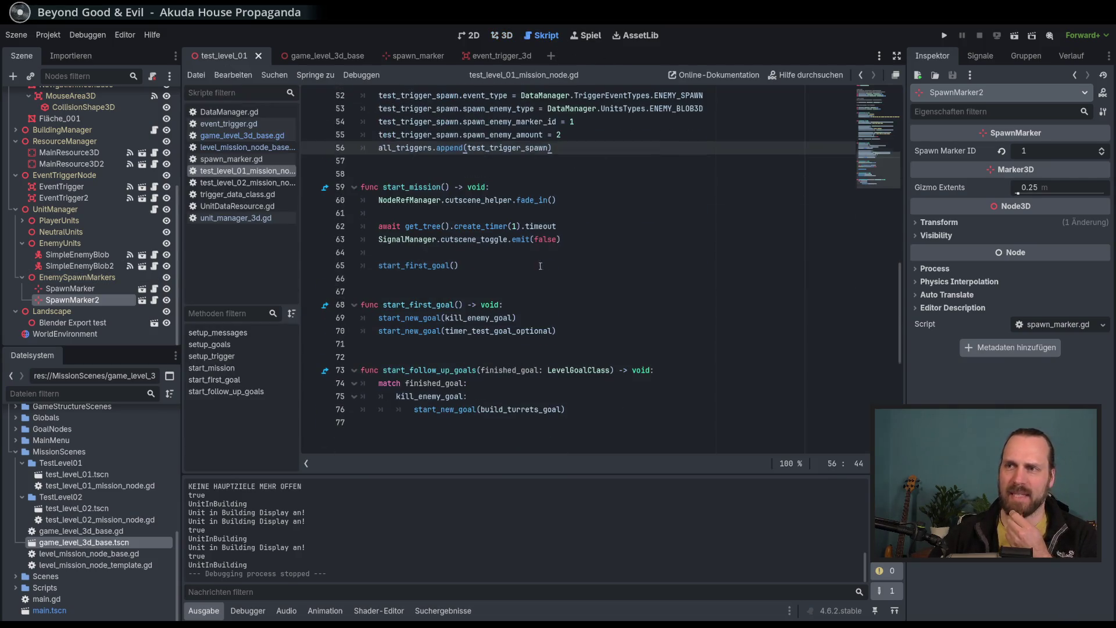
Go via level_mission_node_base.gd's MESSAGE to the TriggerEventTypes enum in DataManager.gd.
{"action": "scroll", "coordinate": [553, 198], "scroll_direction": "up", "scroll_amount": 2}
{"action": "scroll", "coordinate": [571, 263], "scroll_direction": "down", "scroll_amount": 6}
{"action": "scroll", "coordinate": [570, 262], "scroll_direction": "up", "scroll_amount": 2}
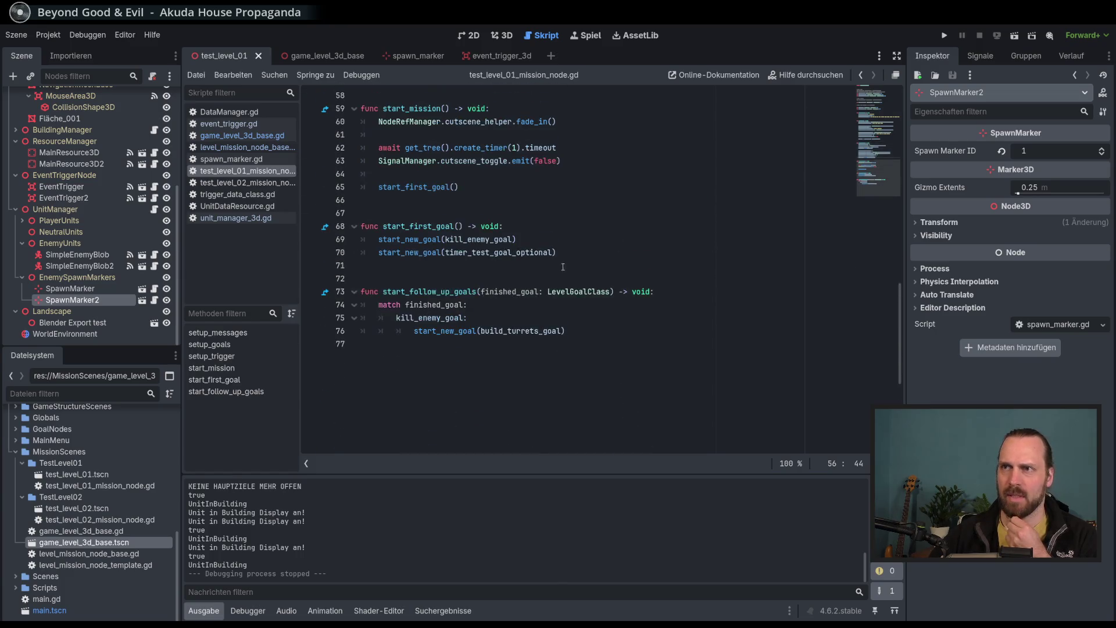
{"action": "left_click", "coordinate": [249, 219]}
{"action": "left_click", "coordinate": [247, 147]}
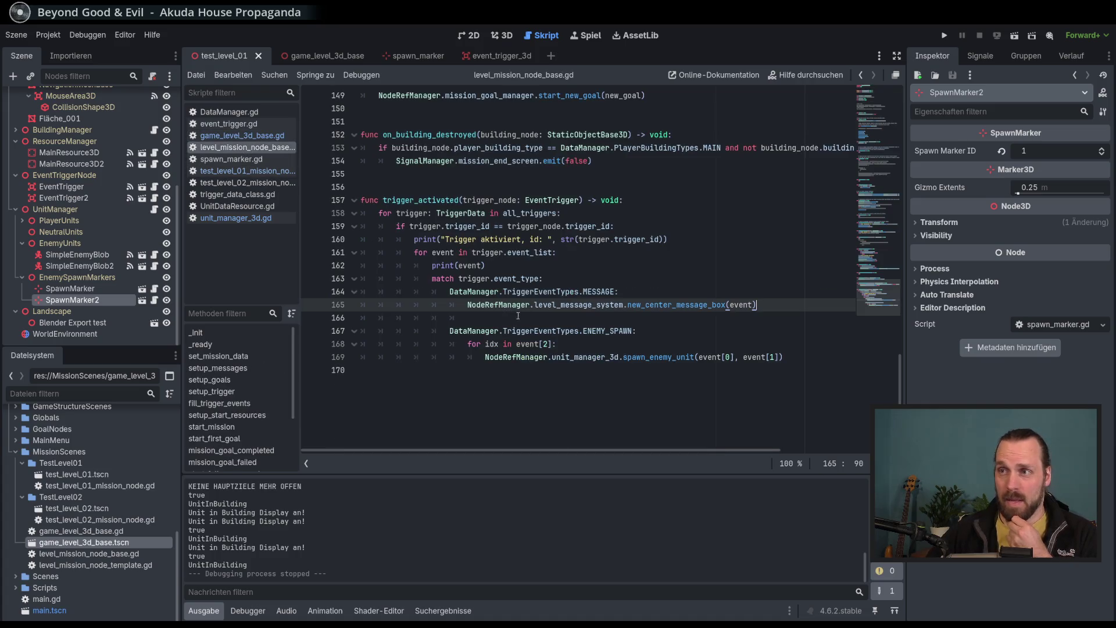
{"action": "double_click", "coordinate": [573, 292]}
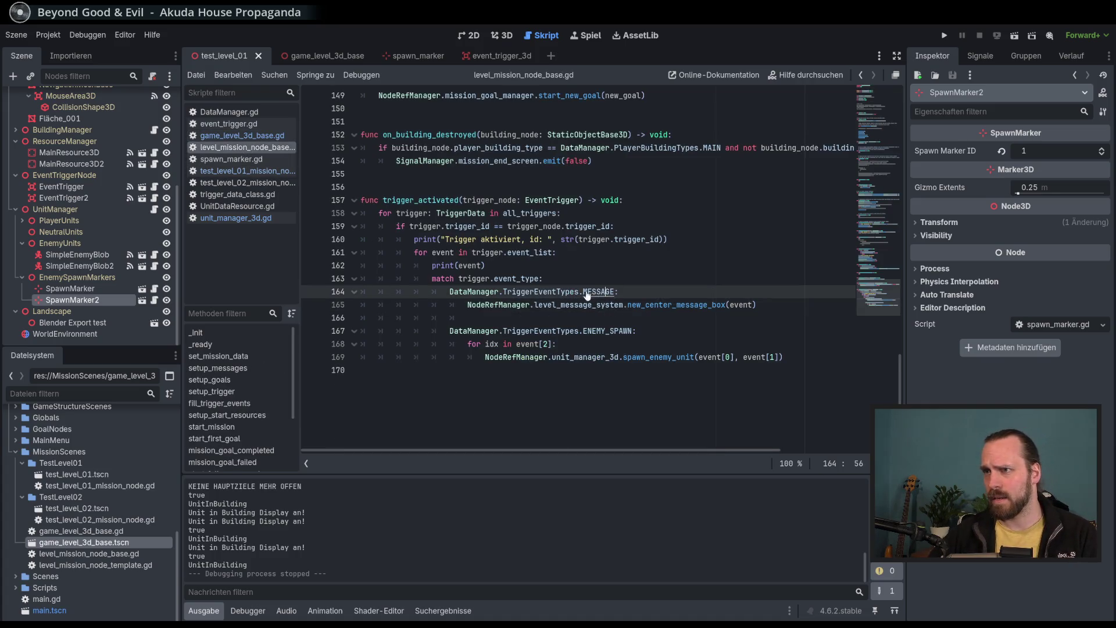
{"action": "left_click", "coordinate": [573, 292], "text": "ctrl"}
{"action": "double_click", "coordinate": [537, 214]}
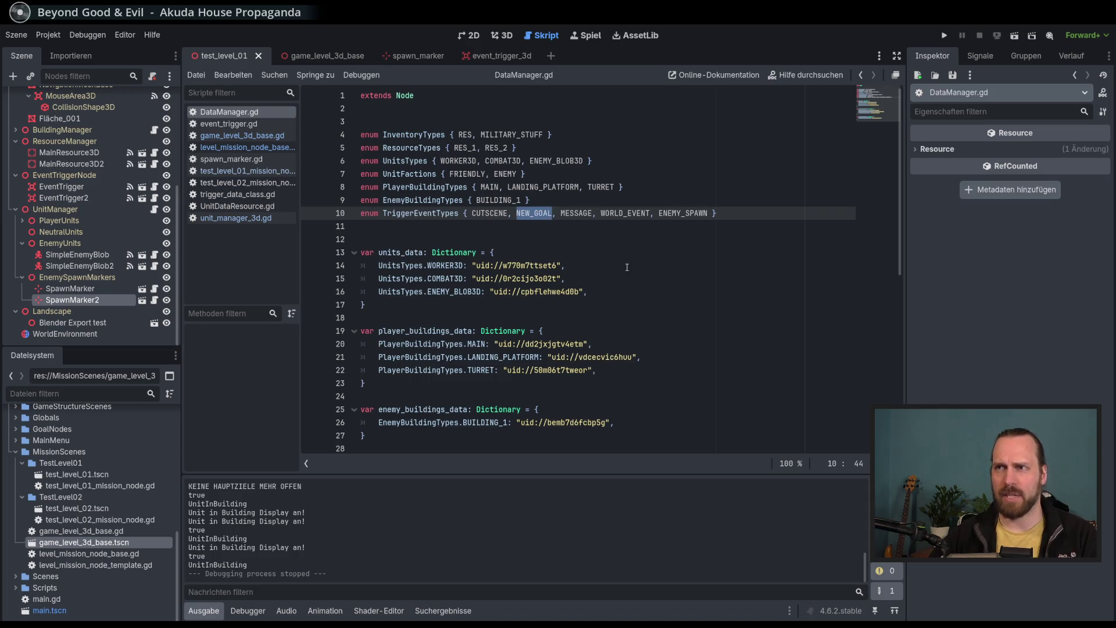
Highlight the WORLD_EVENT, ENEMY_SPAWN and CUTSCENE trigger event types on line 10 of DataManager.gd.
{"action": "double_click", "coordinate": [637, 214]}
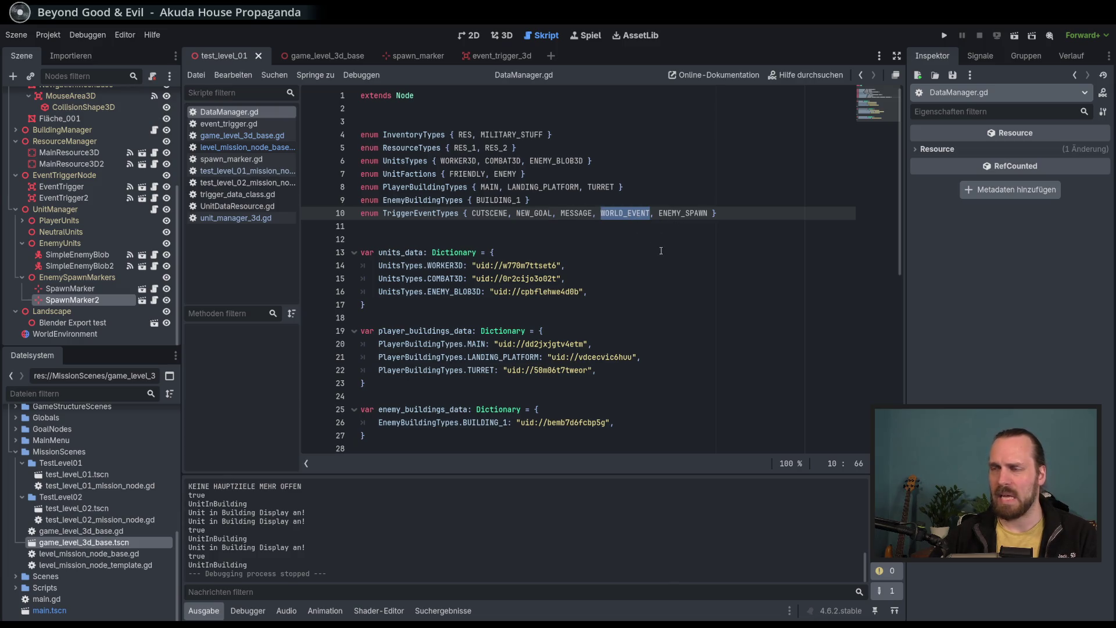
{"action": "left_click", "coordinate": [505, 221]}
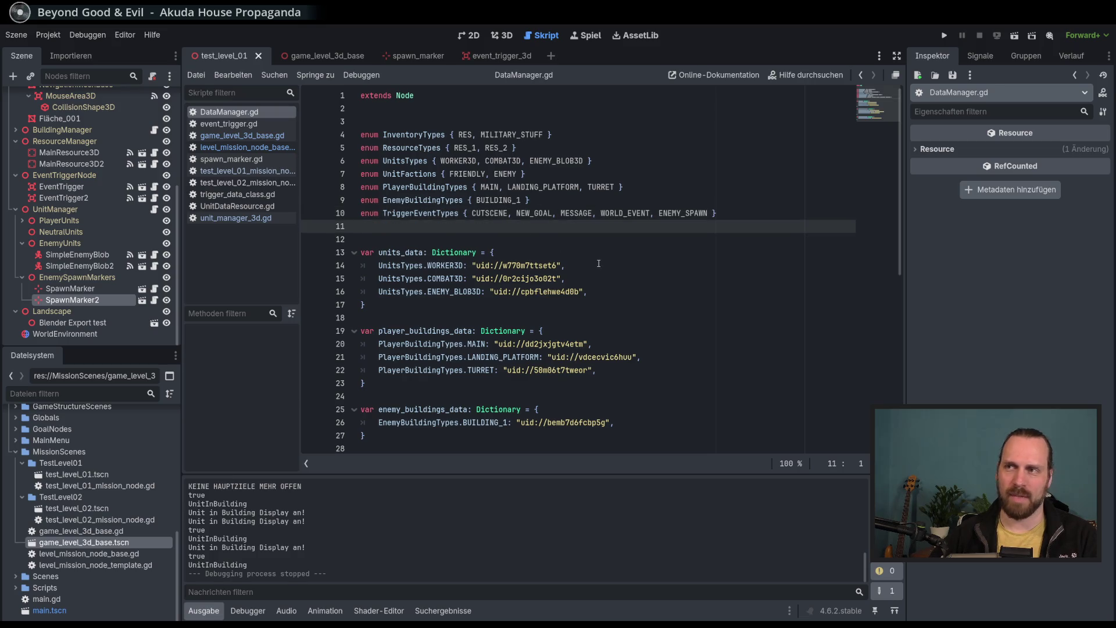
{"action": "double_click", "coordinate": [622, 214]}
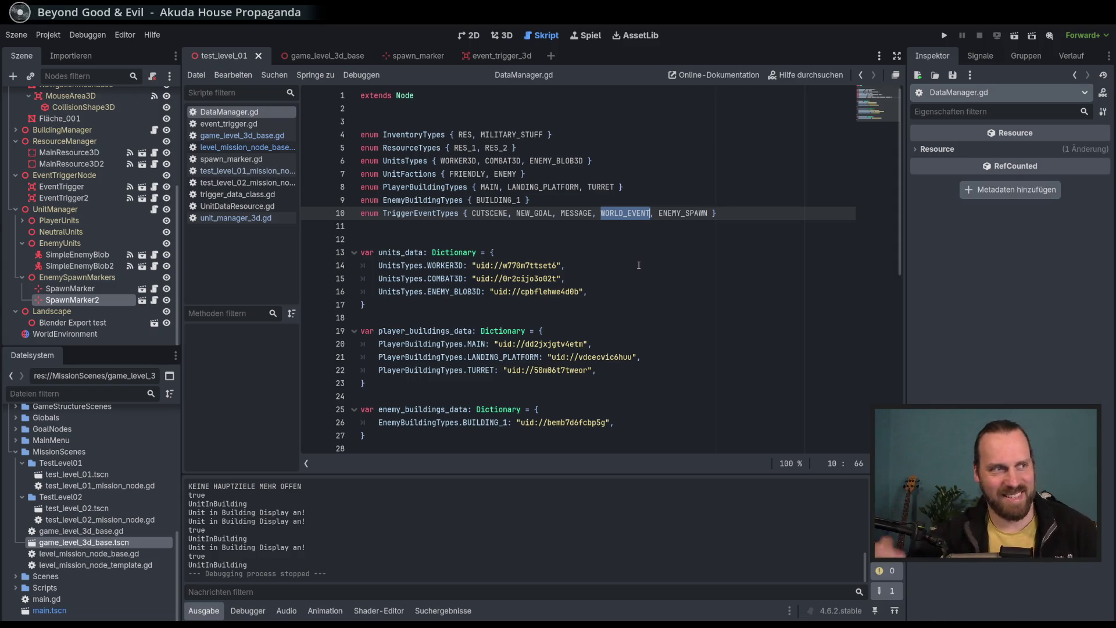
{"action": "double_click", "coordinate": [697, 213]}
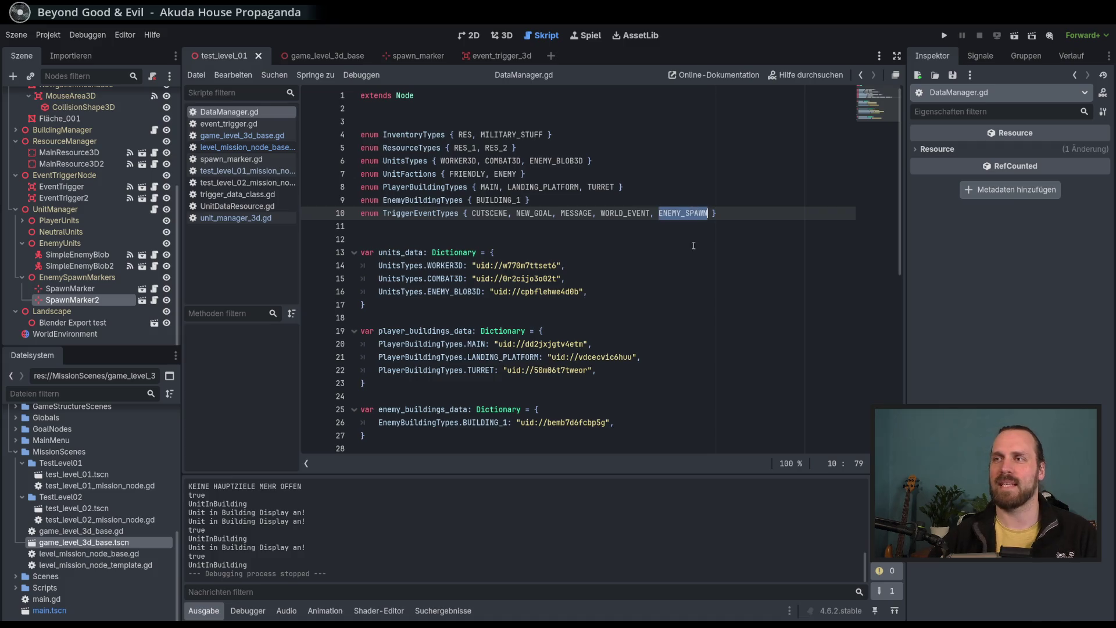
{"action": "double_click", "coordinate": [619, 211]}
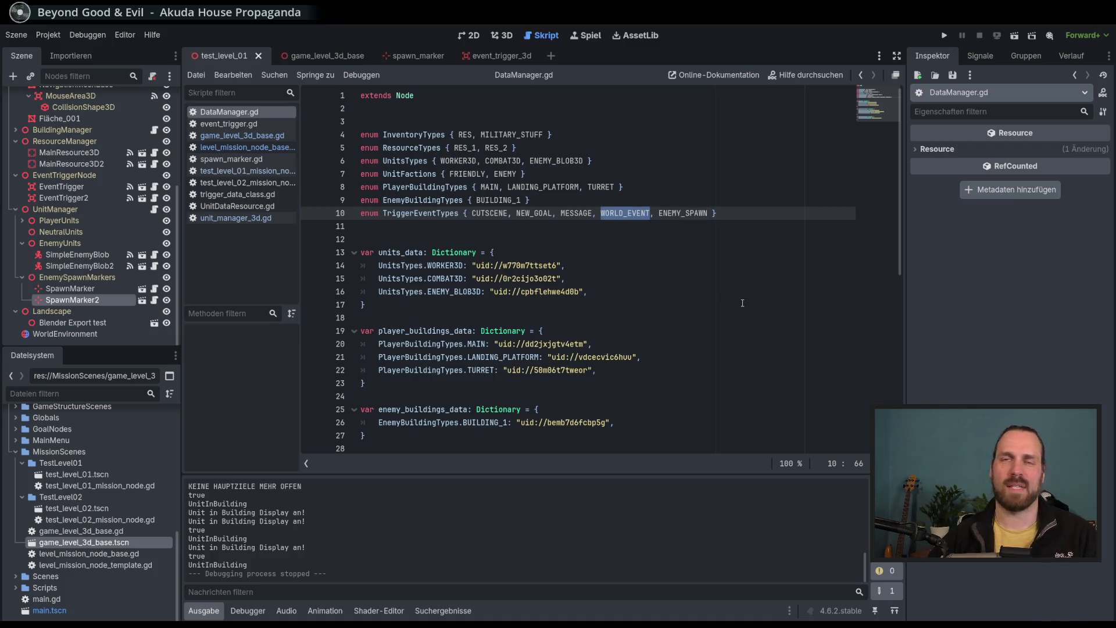
{"action": "left_click", "coordinate": [679, 265]}
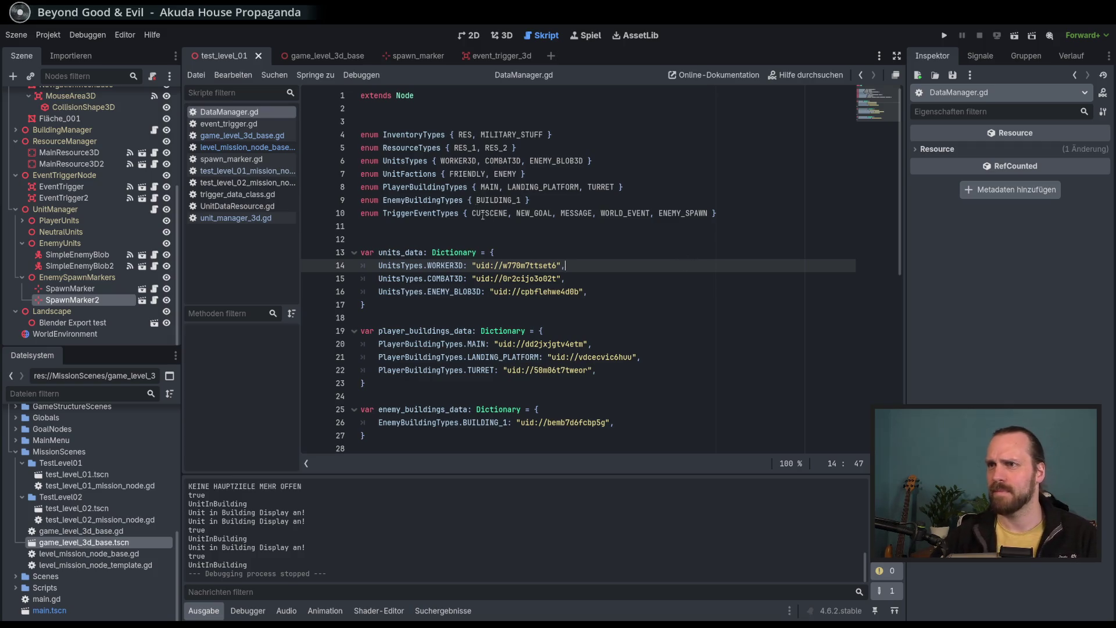
{"action": "double_click", "coordinate": [497, 214]}
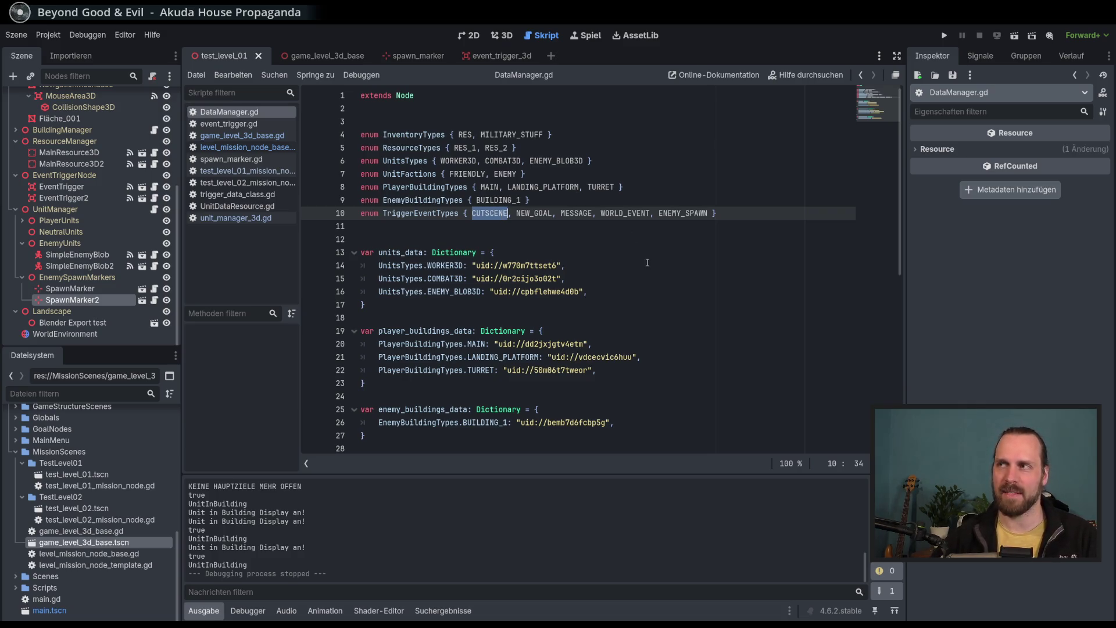
{"action": "left_click", "coordinate": [760, 211]}
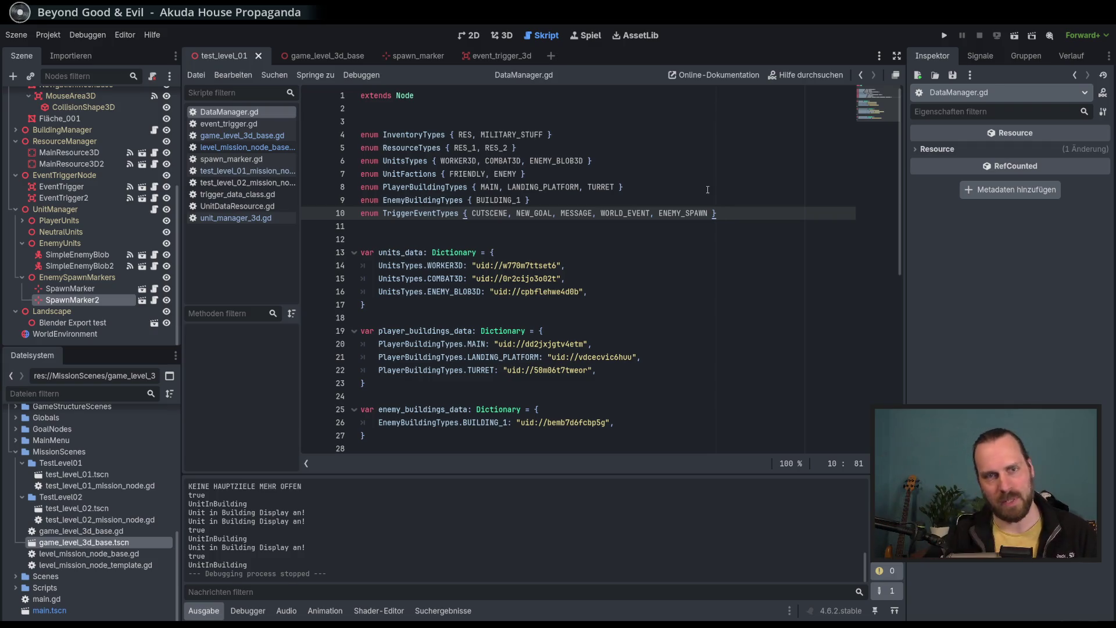
Review lines 15–16 of DataManager.gd, then go back to the test_level_01 3D view.
{"action": "scroll", "coordinate": [729, 239], "scroll_direction": "down", "scroll_amount": 2}
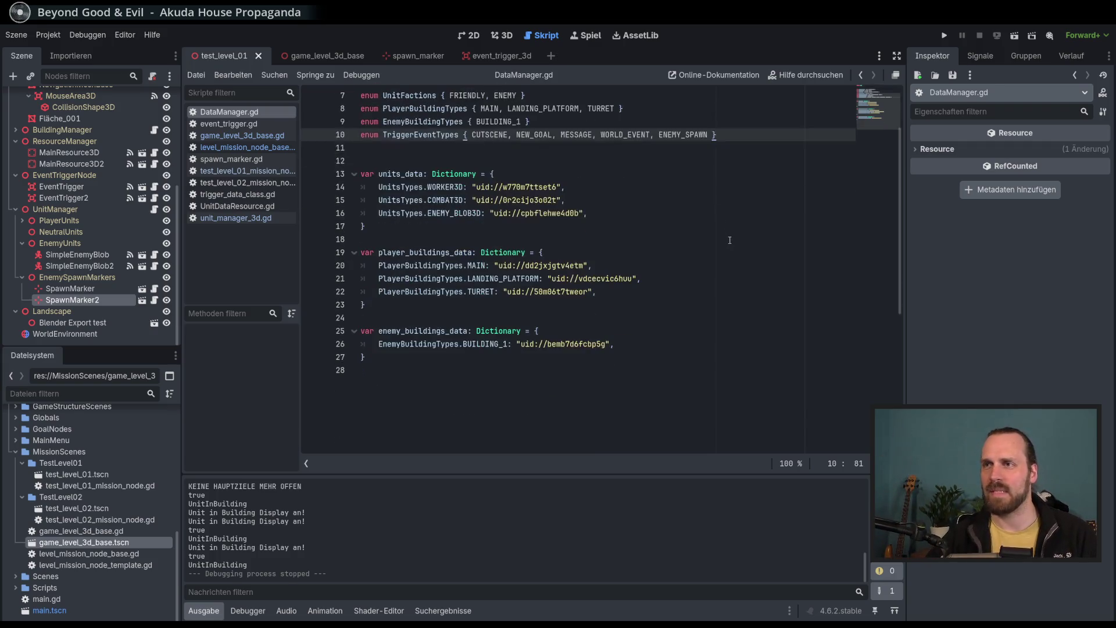
{"action": "scroll", "coordinate": [733, 247], "scroll_direction": "up", "scroll_amount": 1}
{"action": "left_click", "coordinate": [730, 253]}
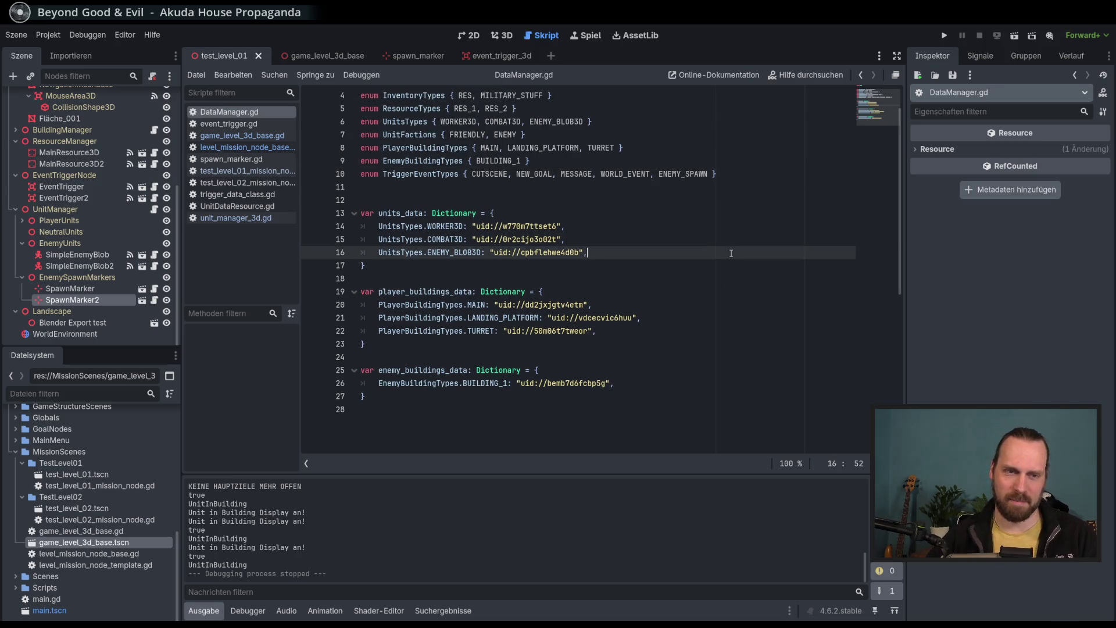
{"action": "scroll", "coordinate": [731, 254], "scroll_direction": "up", "scroll_amount": 1}
{"action": "scroll", "coordinate": [731, 253], "scroll_direction": "down", "scroll_amount": 1}
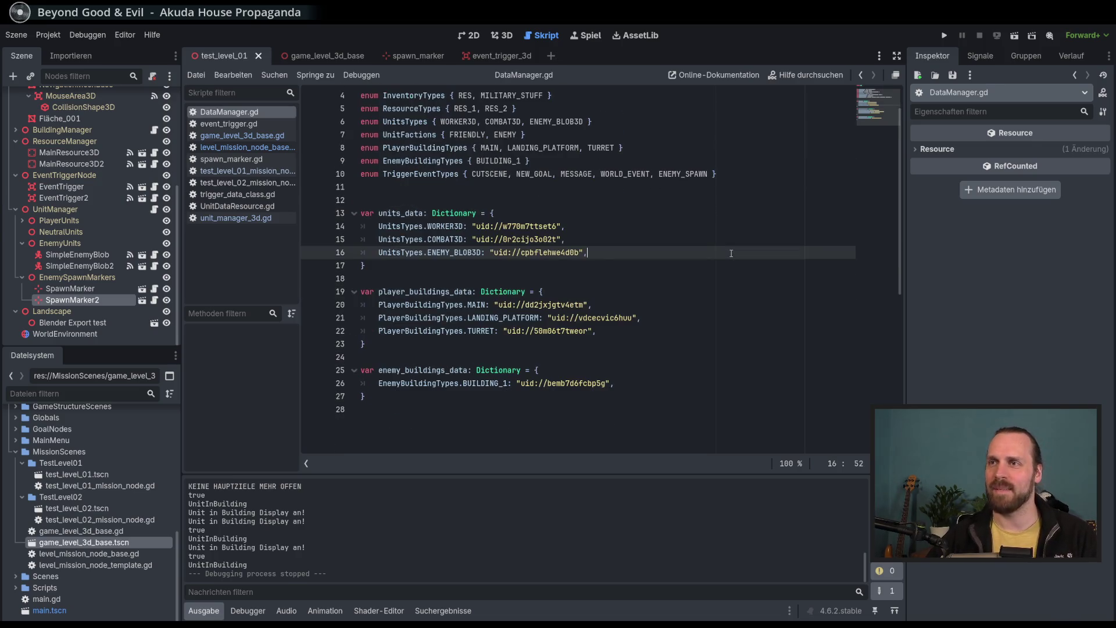
{"action": "left_click", "coordinate": [540, 174]}
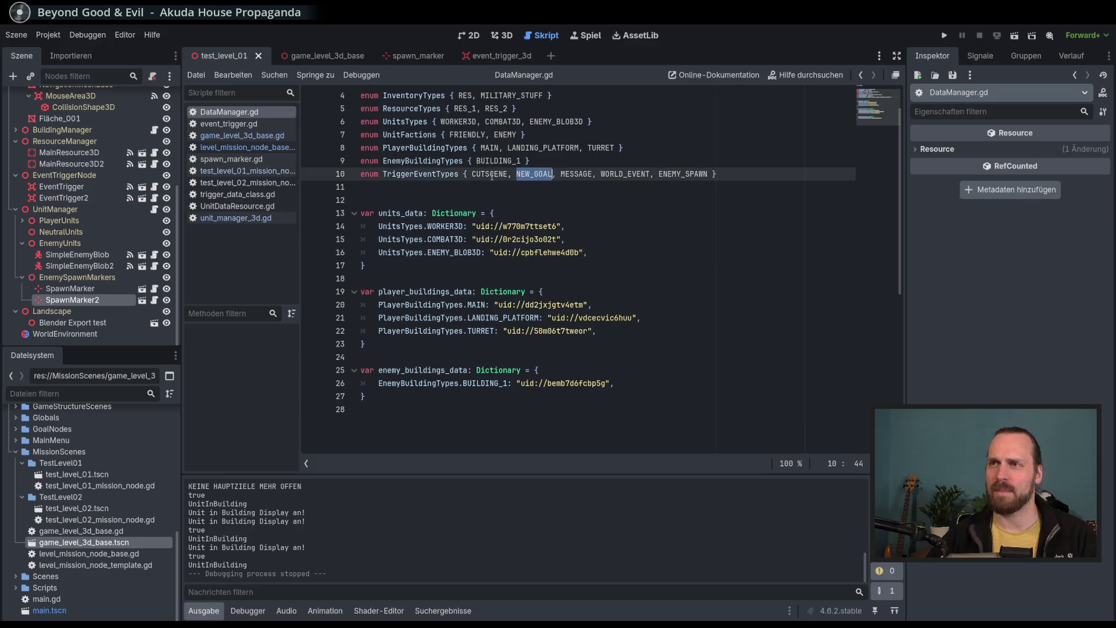
{"action": "left_click", "coordinate": [665, 239]}
{"action": "scroll", "coordinate": [665, 232], "scroll_direction": "up", "scroll_amount": 1}
{"action": "left_click", "coordinate": [503, 35]}
{"action": "scroll", "coordinate": [661, 269], "scroll_direction": "down", "scroll_amount": 3}
{"action": "scroll", "coordinate": [663, 258], "scroll_direction": "up", "scroll_amount": 2}
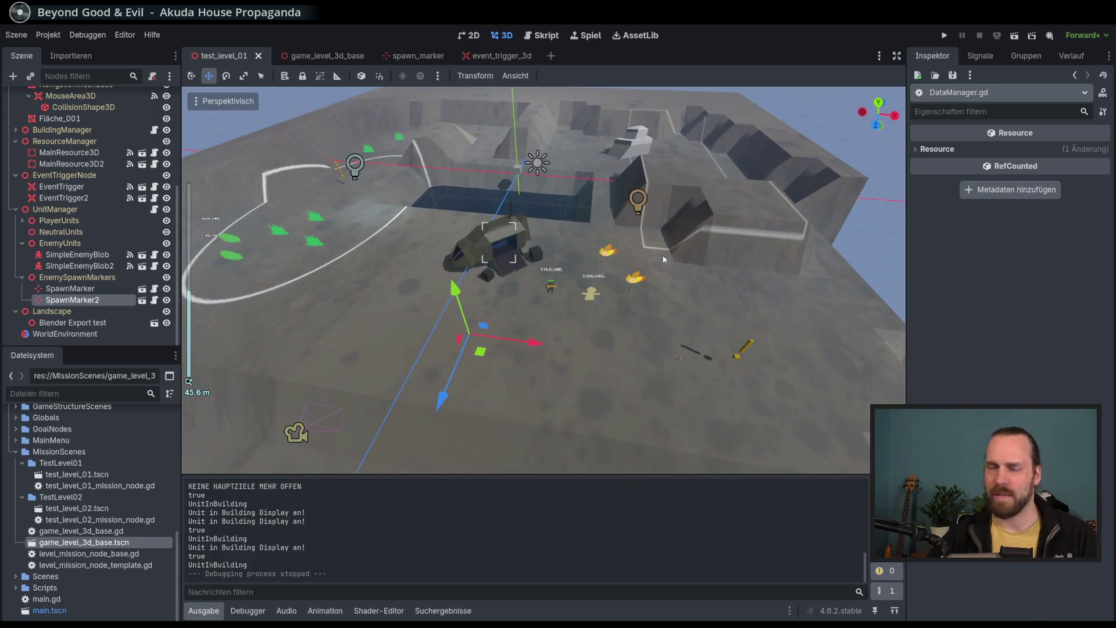